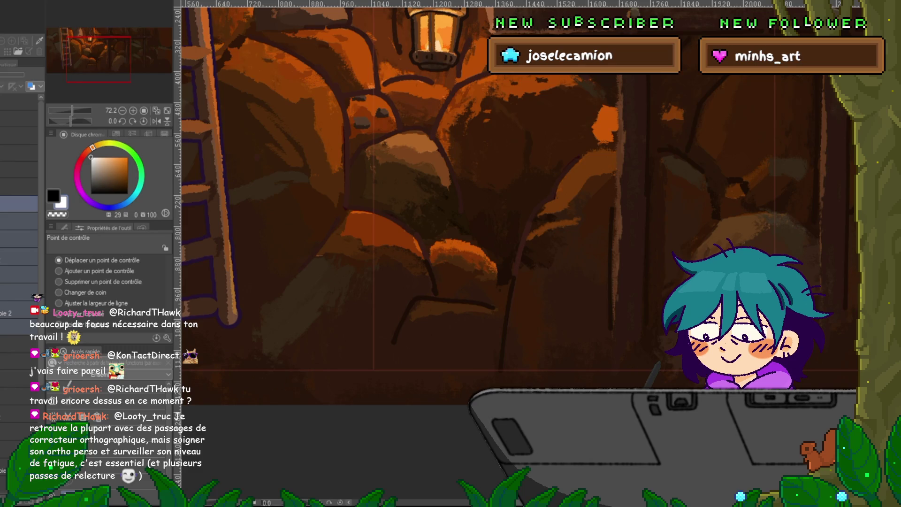
# Flip between the girl's lineart frame and the cave background, leaving the lineart visible.
pyautogui.hotkey('ctrl', 'shift', 'n')
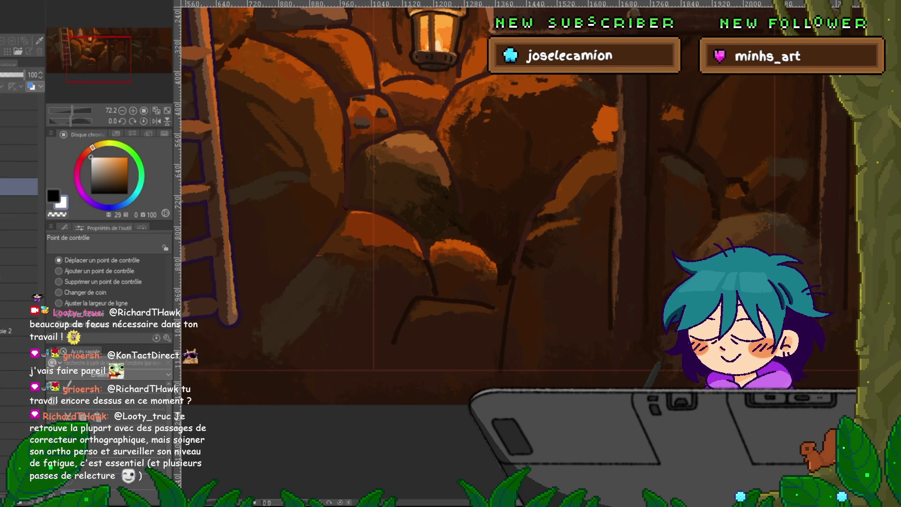
pyautogui.hotkey('ctrl', 'z')
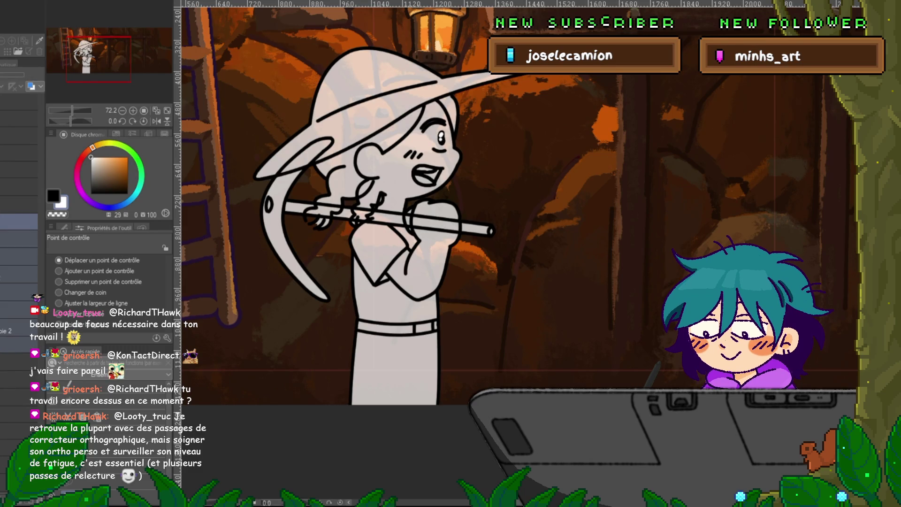
pyautogui.hotkey('ctrl', 'y')
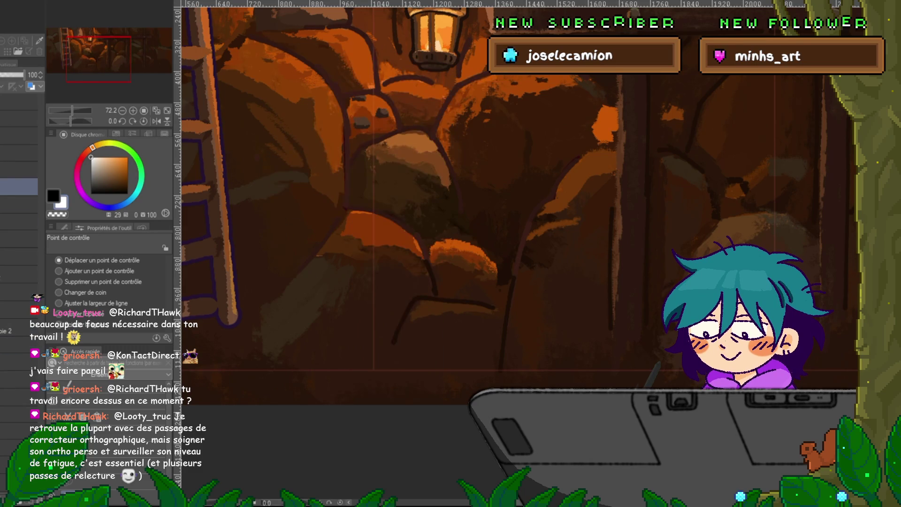
pyautogui.hotkey('ctrl', 'z')
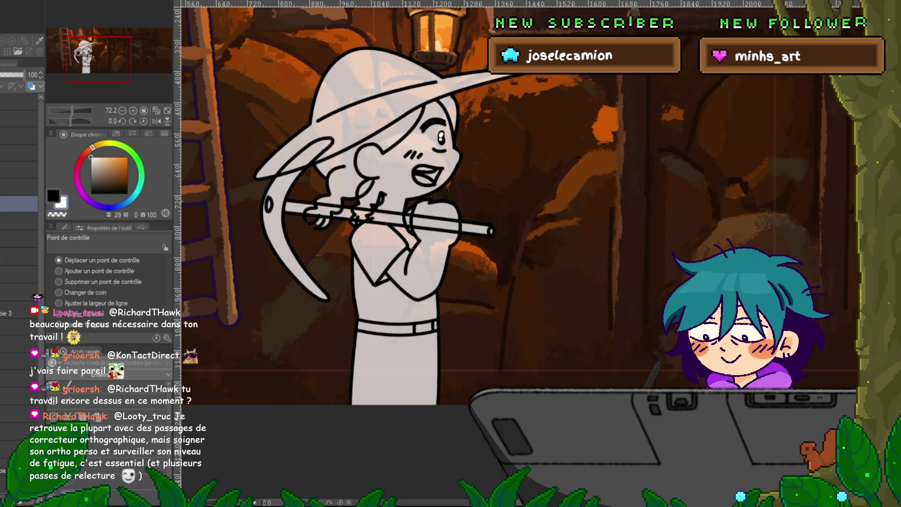
# Step through the layers in the Layer panel, ending on the character lineart layer.
pyautogui.click(19, 221)
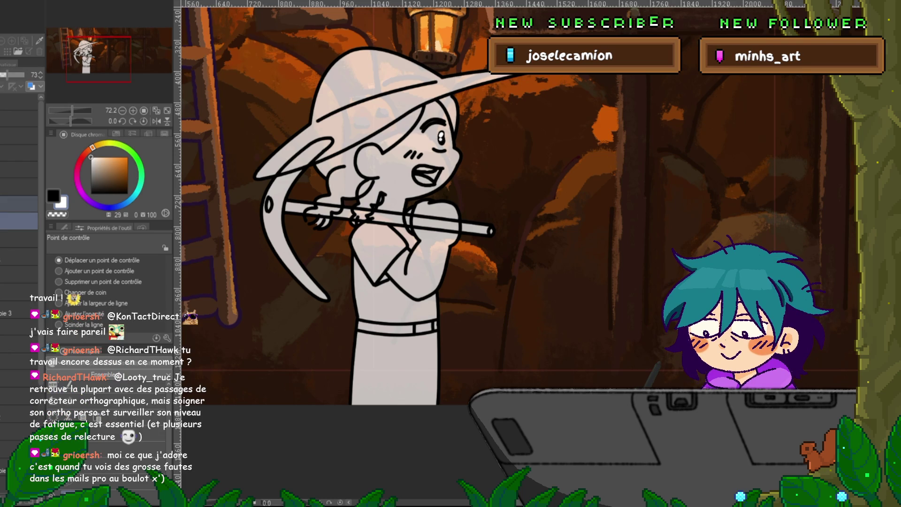
pyautogui.click(19, 274)
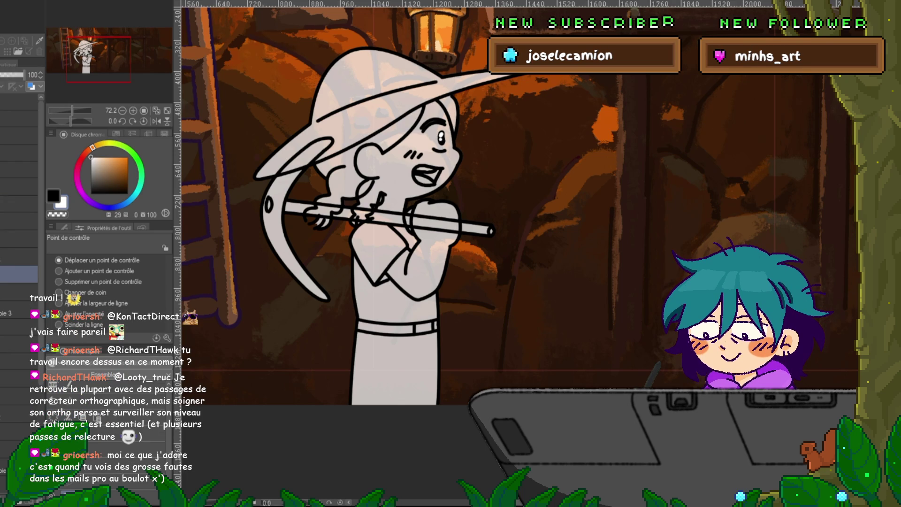
pyautogui.click(19, 432)
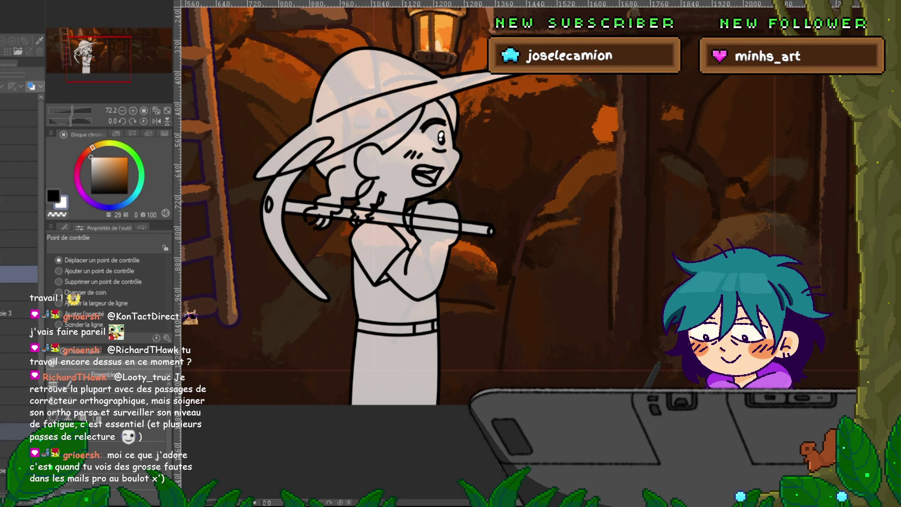
pyautogui.click(19, 431)
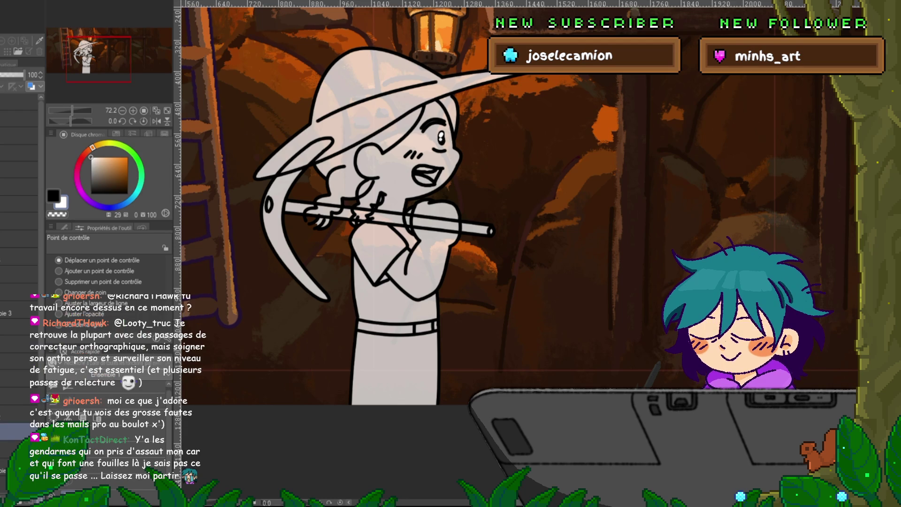
pyautogui.click(18, 274)
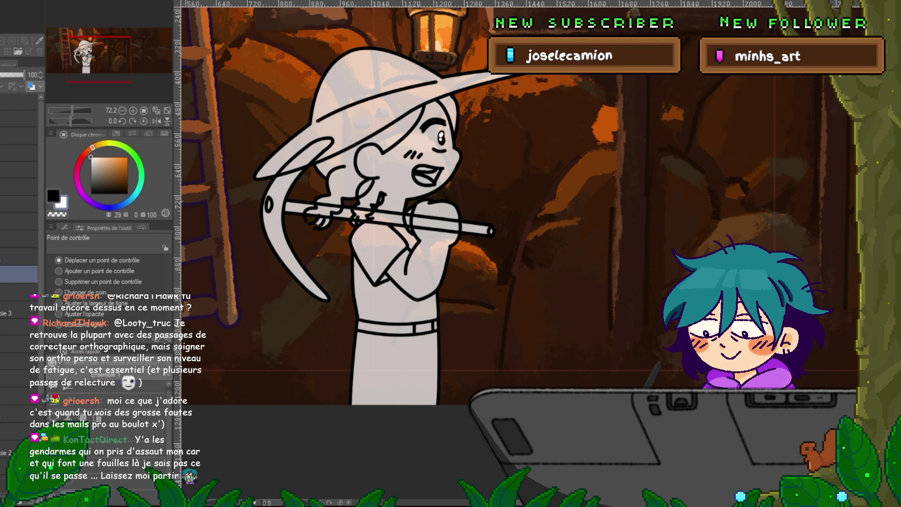
pyautogui.click(19, 204)
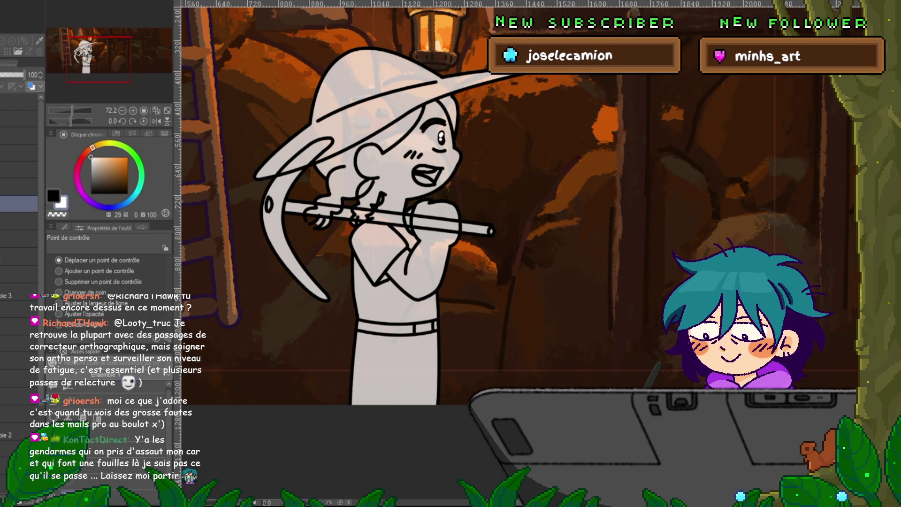
pyautogui.click(18, 413)
pyautogui.click(19, 204)
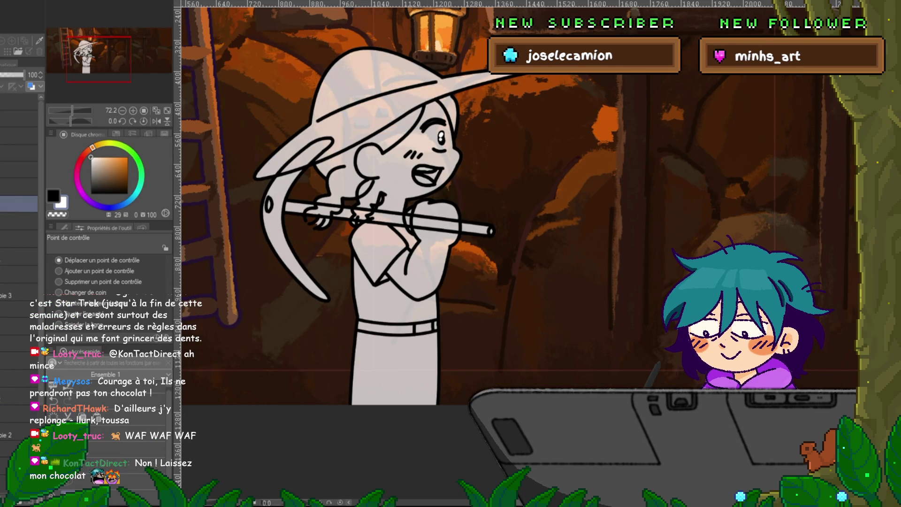
pyautogui.click(18, 413)
pyautogui.scroll(-2, 19, 375)
pyautogui.click(18, 283)
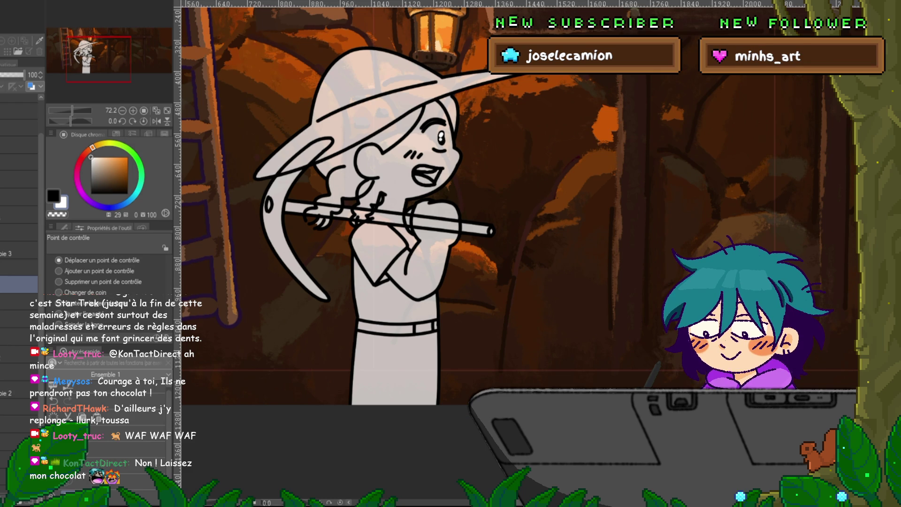
pyautogui.click(18, 301)
# Apply a plain Ctrl+T transform to the character layer.
pyautogui.hotkey('ctrl', 't')
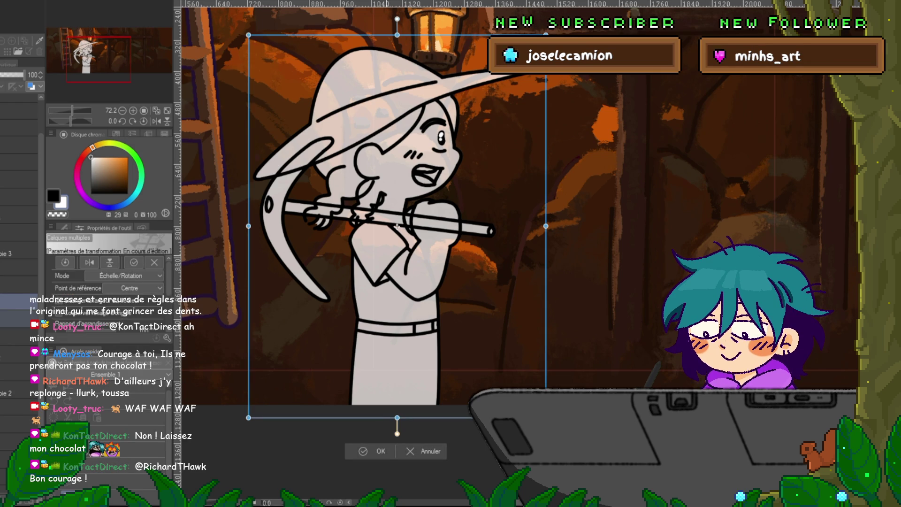
pyautogui.scroll(-2, 413, 181)
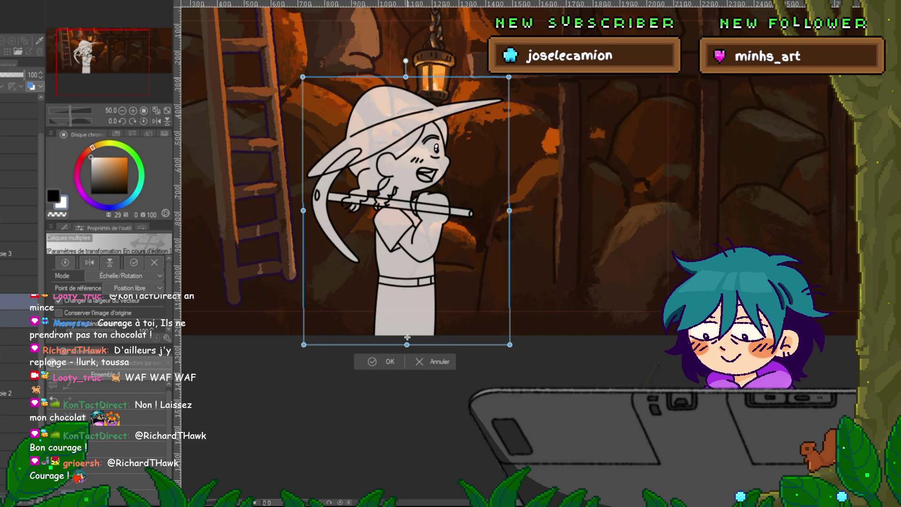
pyautogui.press('Return')
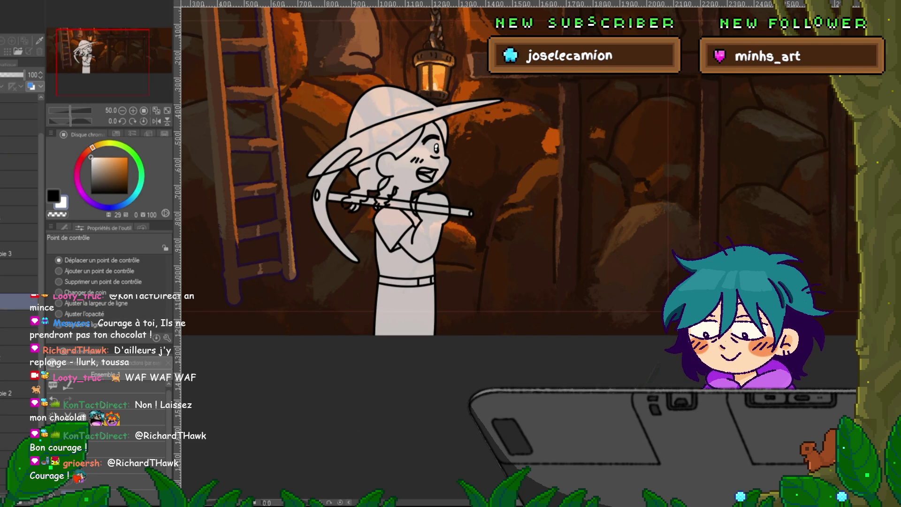
# Mesh-warp the top and middle grid points to tilt the head and hat counterclockwise.
pyautogui.hotkey('ctrl', 'shift', 'alt', 't')
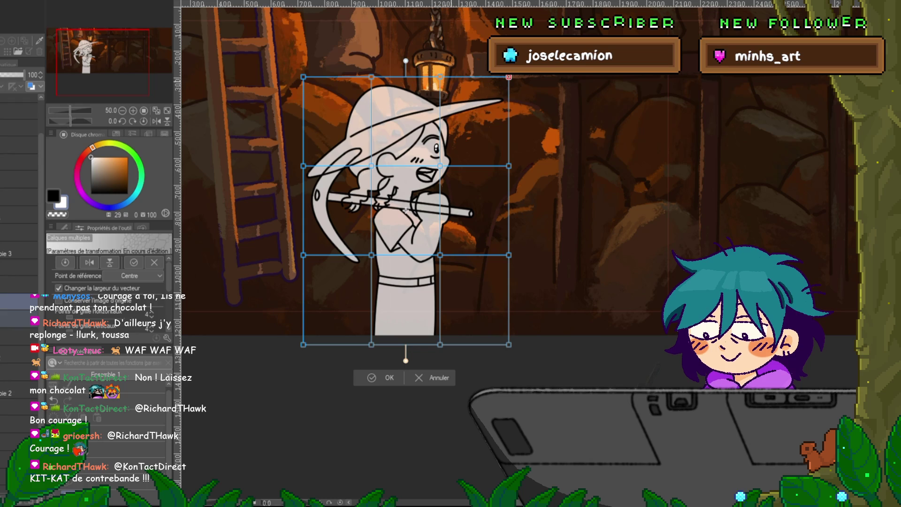
pyautogui.moveTo(521, 63)
pyautogui.mouseDown()
pyautogui.moveTo(427, 89)
pyautogui.moveTo(291, 89)
pyautogui.mouseUp()
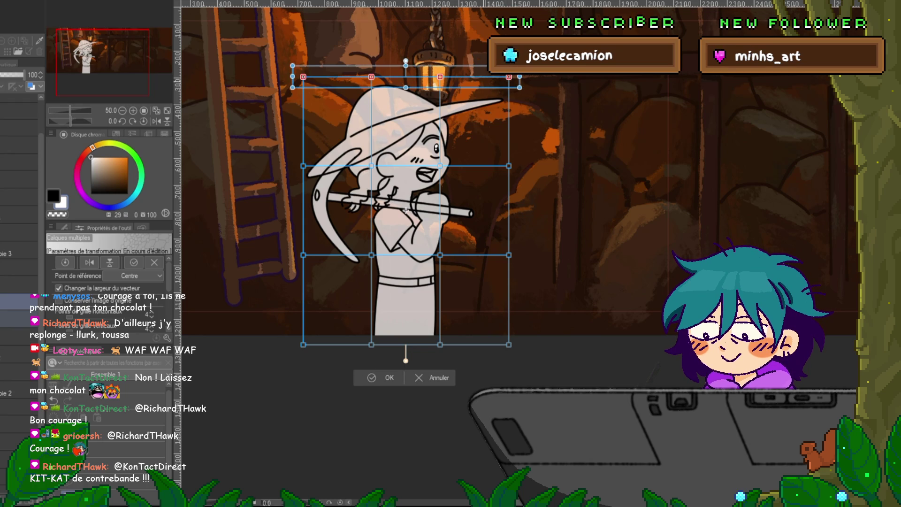
pyautogui.moveTo(523, 92); pyautogui.dragTo(523, 88)
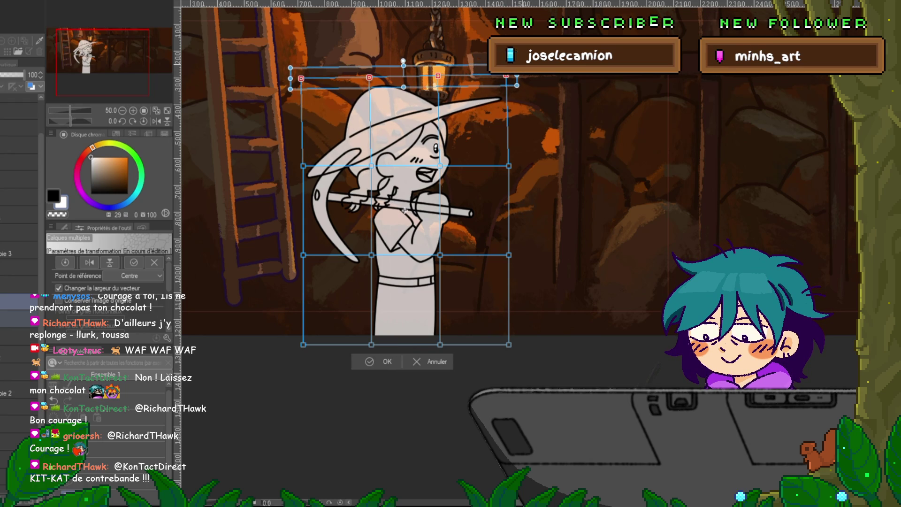
pyautogui.keyDown('shift'); pyautogui.click(509, 166); pyautogui.keyUp('shift')
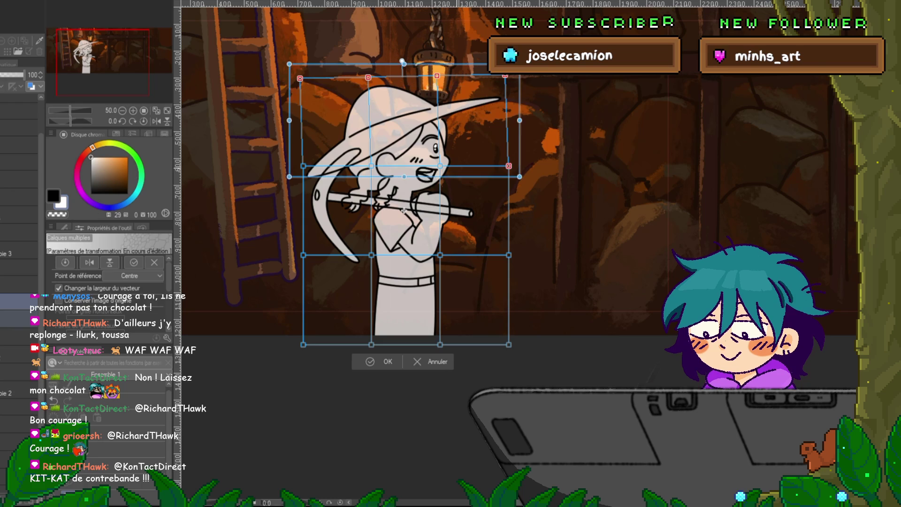
pyautogui.keyDown('shift'); pyautogui.click(371, 166); pyautogui.keyUp('shift')
pyautogui.keyDown('shift'); pyautogui.click(440, 166); pyautogui.keyUp('shift')
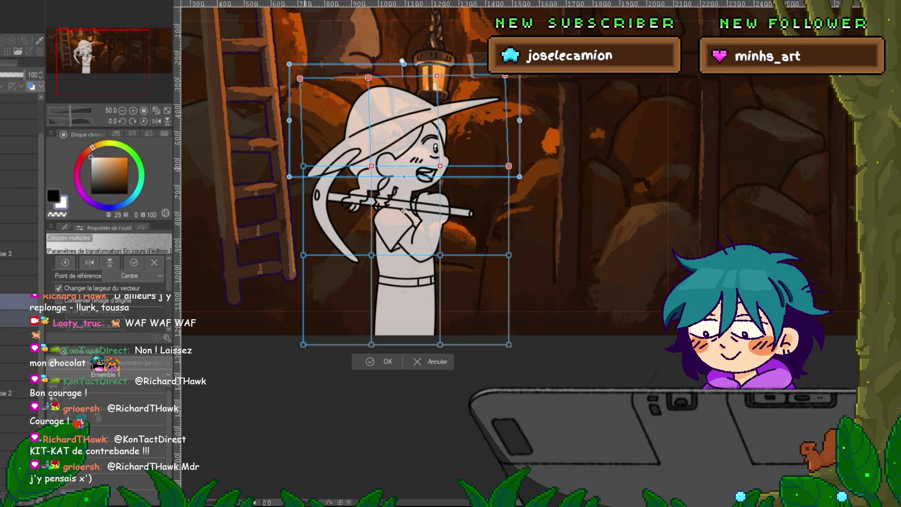
pyautogui.moveTo(522, 91); pyautogui.dragTo(521, 88)
# Add lower grid points, shift the upper body slightly left, and commit the warp.
pyautogui.moveTo(403, 211); pyautogui.dragTo(402, 211)
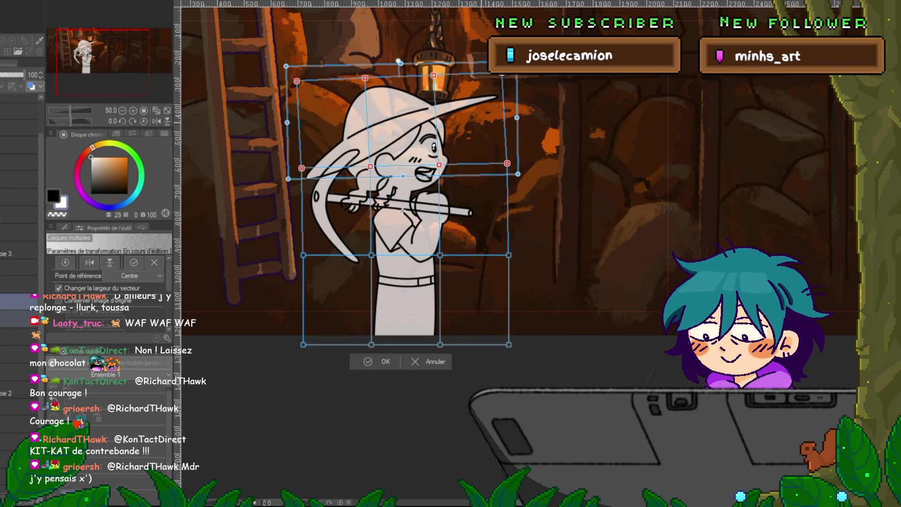
pyautogui.keyDown('shift'); pyautogui.click(508, 255); pyautogui.keyUp('shift')
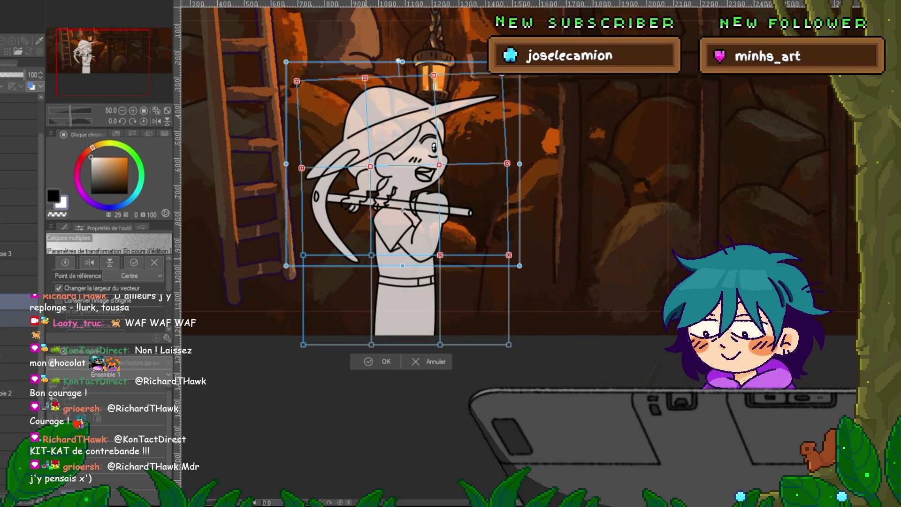
pyautogui.keyDown('shift'); pyautogui.click(303, 254); pyautogui.keyUp('shift')
pyautogui.moveTo(402, 210); pyautogui.dragTo(400, 210)
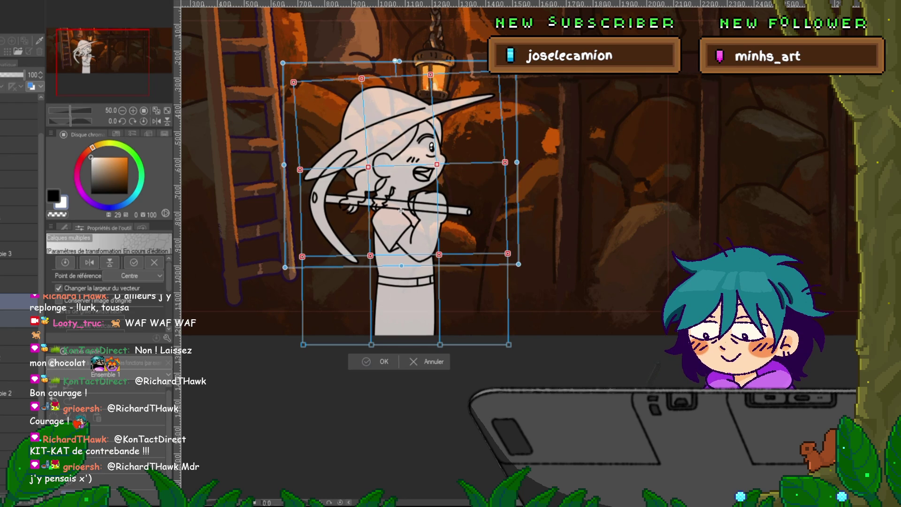
pyautogui.press('Return')
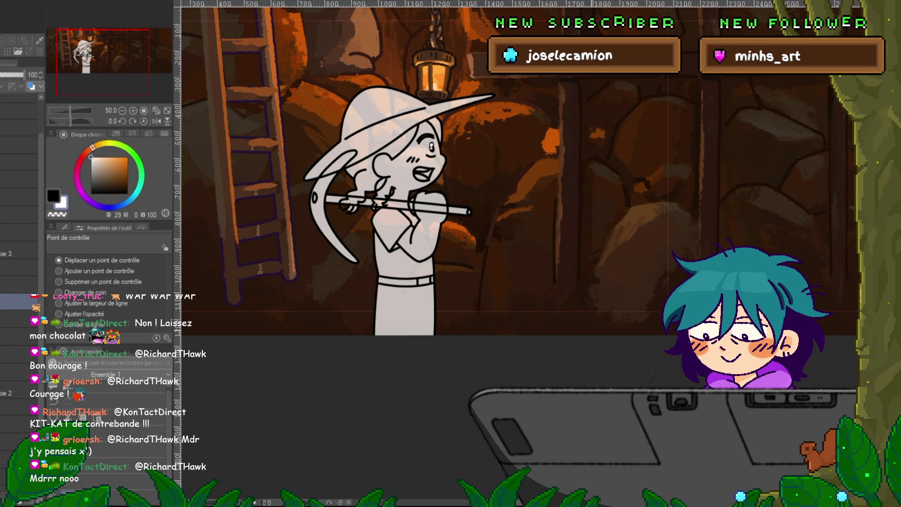
pyautogui.press('Right')
# Flip between the current frame and the neighbouring eyes-closed frame.
pyautogui.press('Left')
pyautogui.press('Right')
pyautogui.press('Left')
pyautogui.scroll(4, 408, 151)
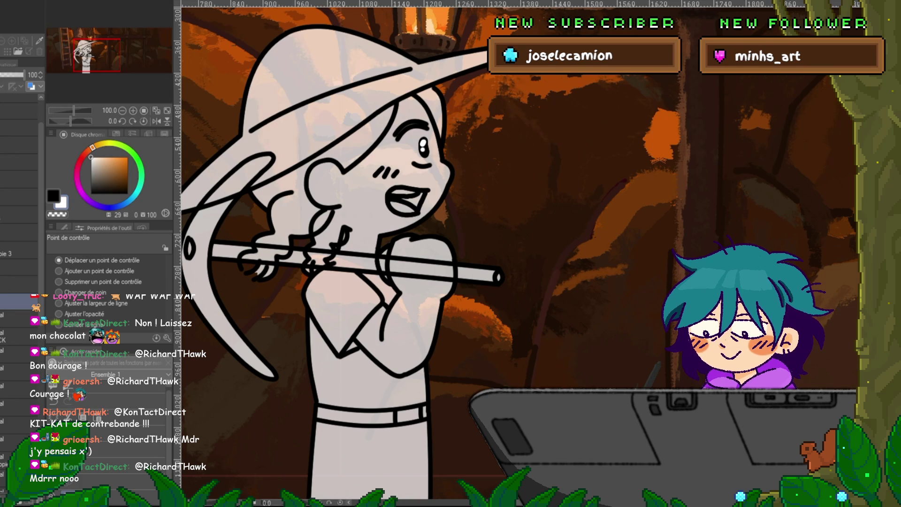
# On the face-lines layer, lasso the eyebrow and nudge it with a transform.
pyautogui.click(19, 424)
pyautogui.press('m')
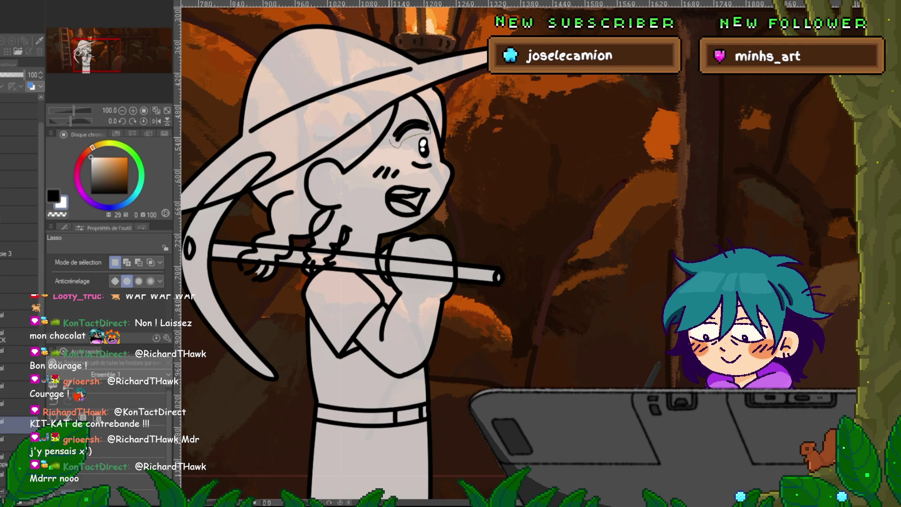
pyautogui.moveTo(389, 138); pyautogui.dragTo(409, 127)
pyautogui.hotkey('ctrl', 't')
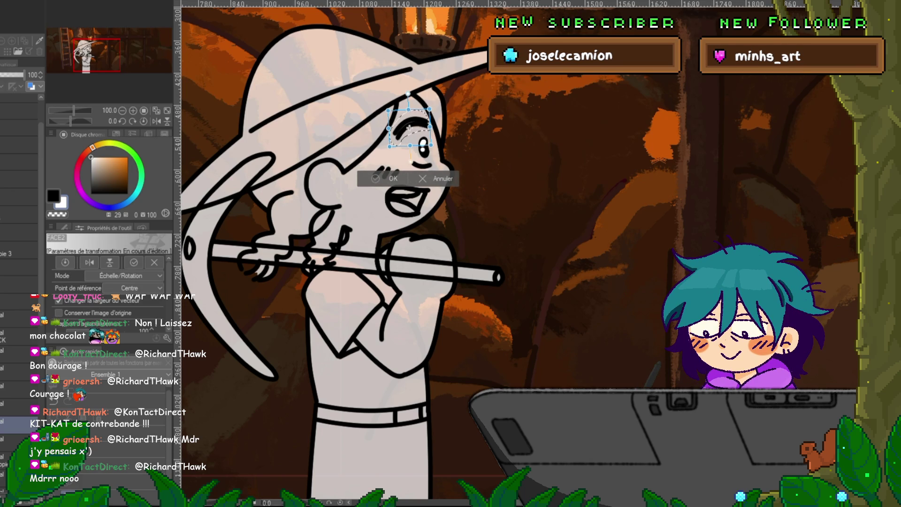
pyautogui.press('Return')
# Lasso the eye and mouth area, adjust it with a transform, then deselect.
pyautogui.moveTo(412, 160); pyautogui.dragTo(439, 162)
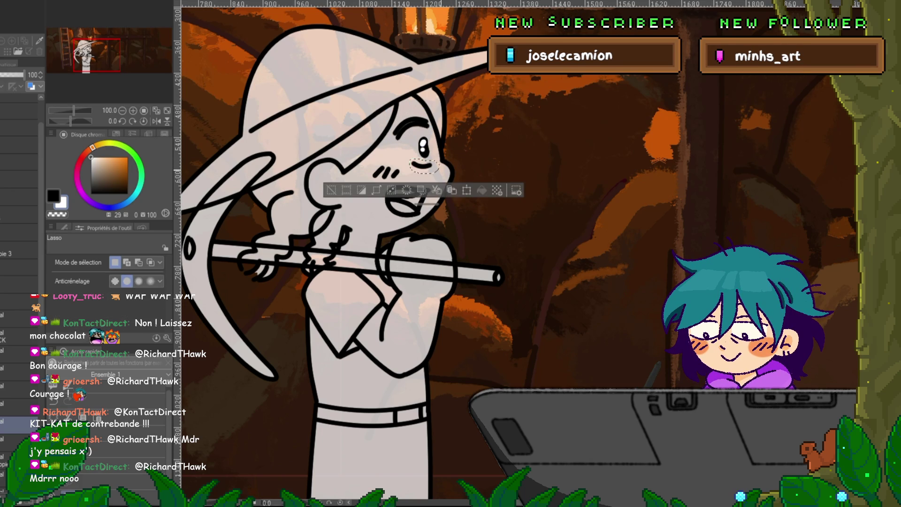
pyautogui.hotkey('ctrl', 't')
pyautogui.press('Return')
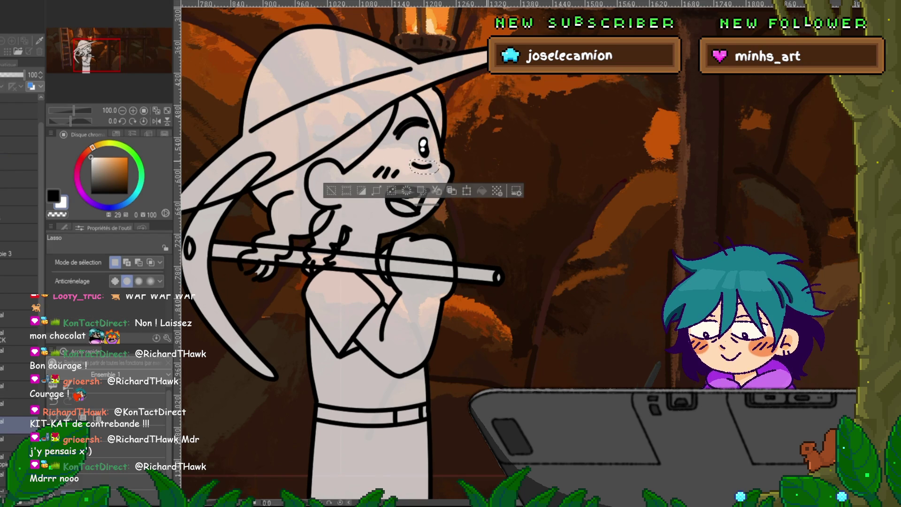
pyautogui.hotkey('ctrl', 'd')
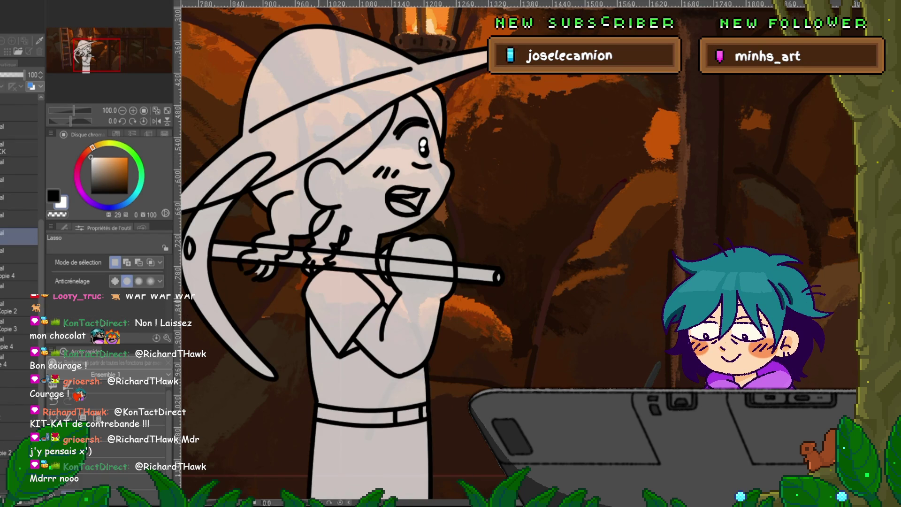
pyautogui.click(19, 378)
pyautogui.press('p')
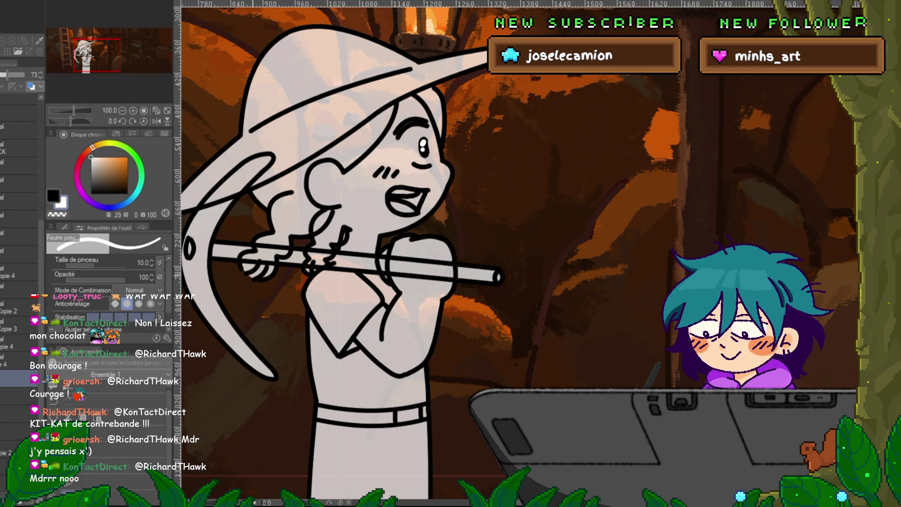
# Compare the eyes-closed frame against other animation cels in the layer stack.
pyautogui.press('Right')
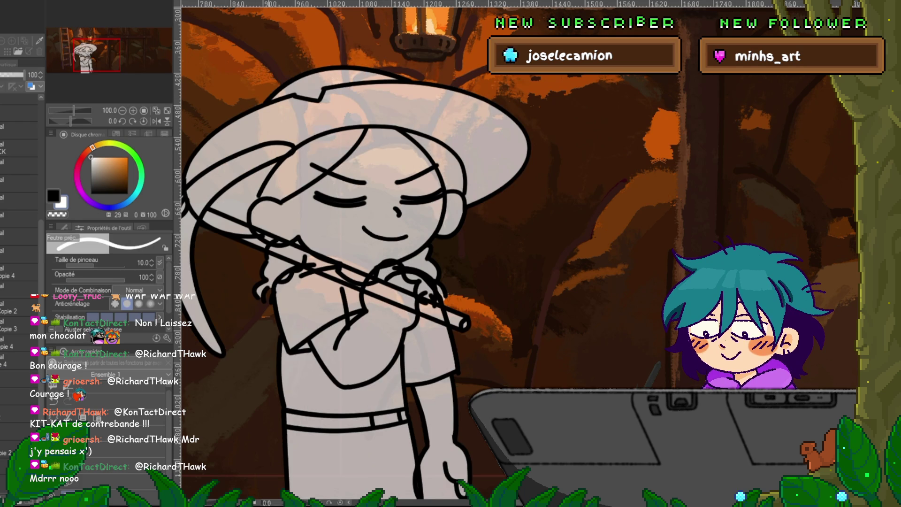
pyautogui.scroll(-5, 19, 258)
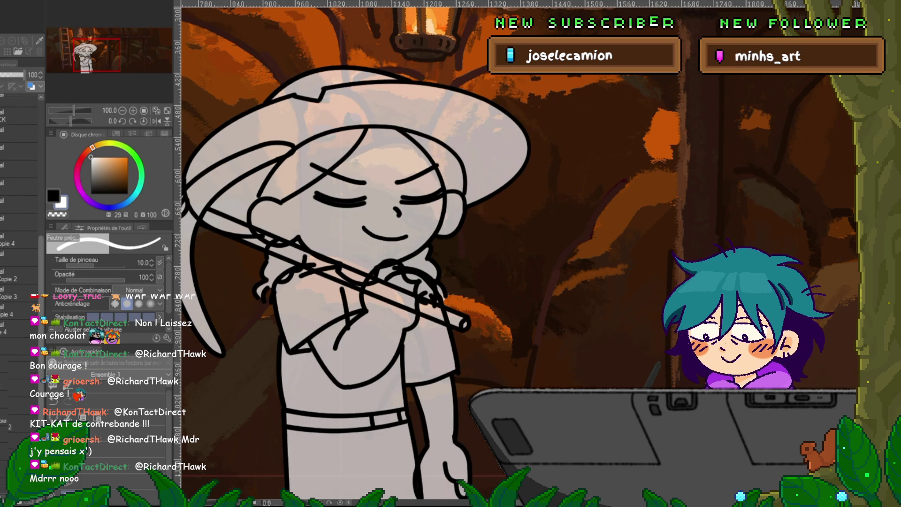
pyautogui.scroll(-5, 19, 258)
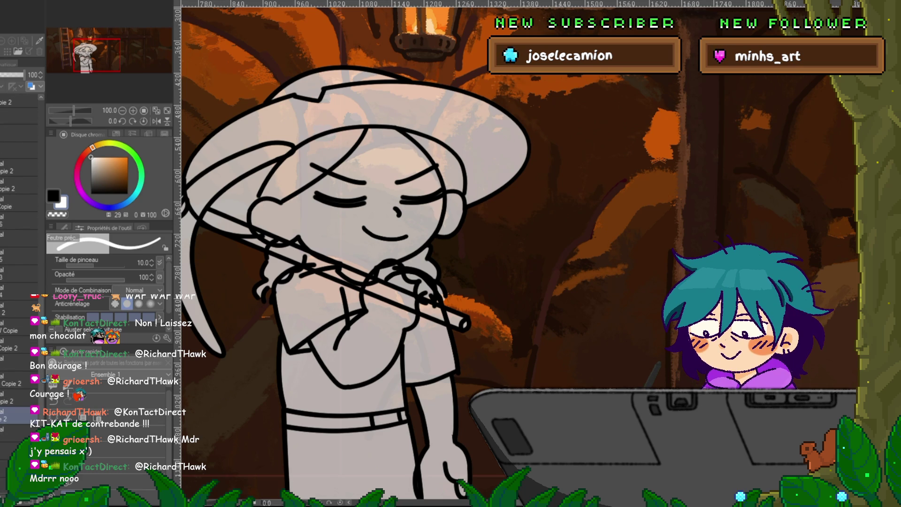
pyautogui.click(19, 448)
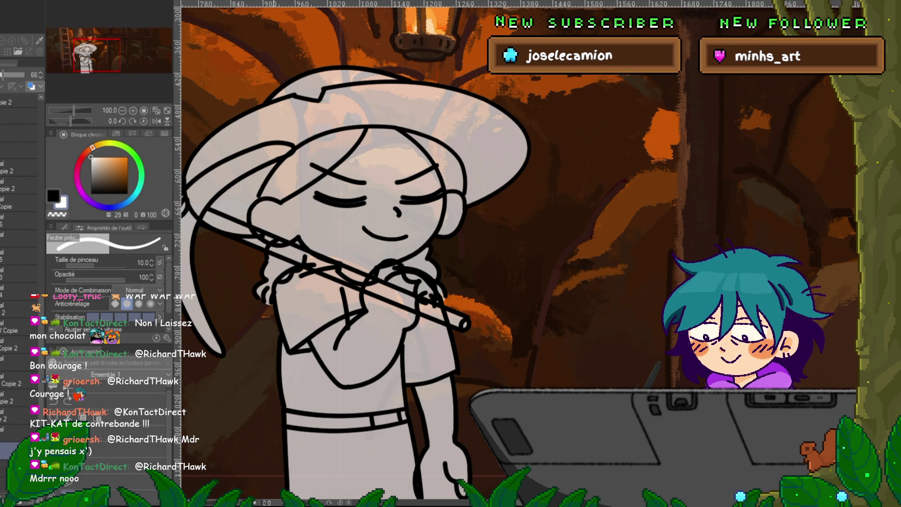
pyautogui.click(19, 102)
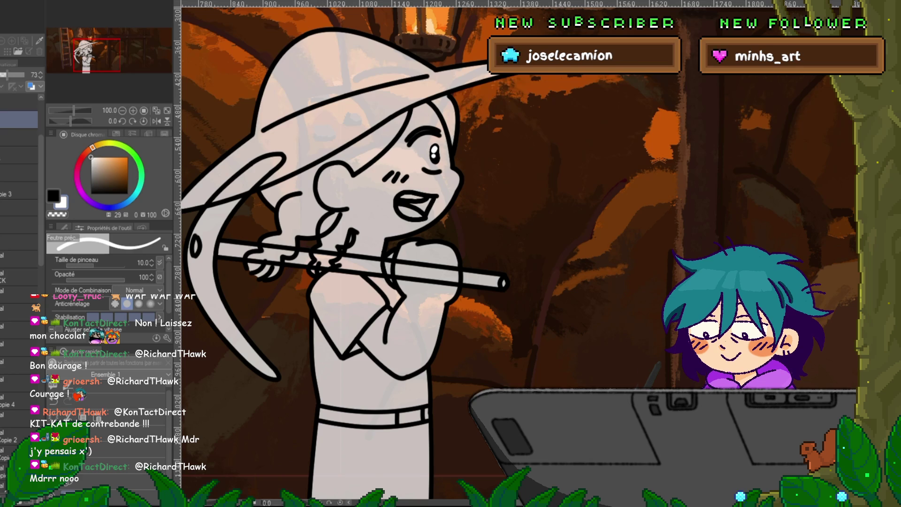
pyautogui.scroll(3, 19, 211)
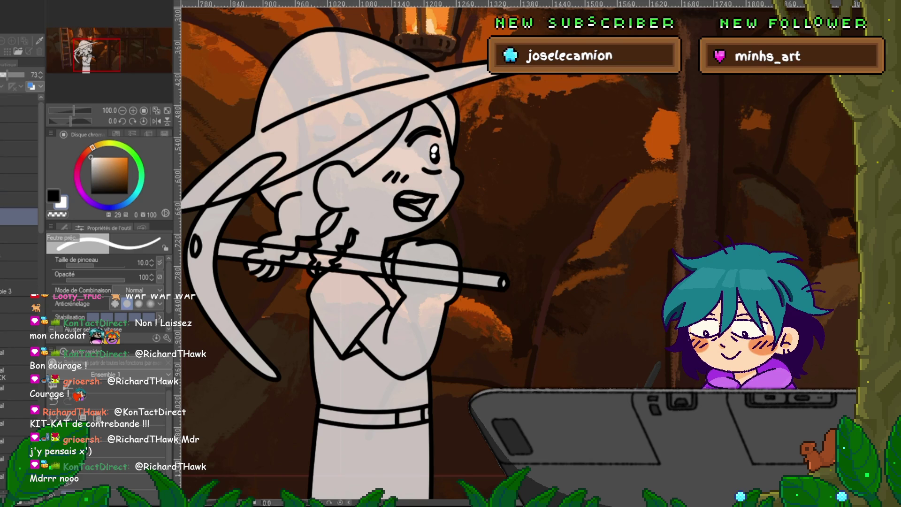
pyautogui.scroll(-4, 19, 211)
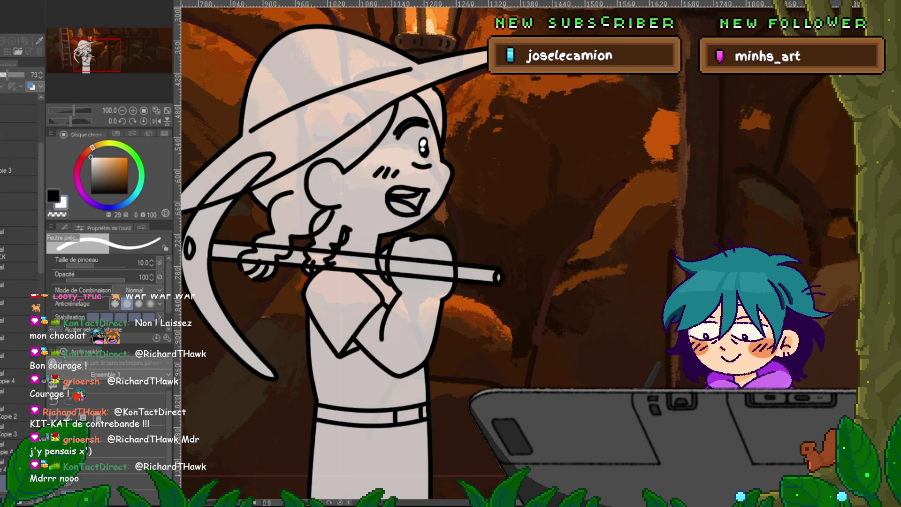
pyautogui.scroll(-3, 19, 211)
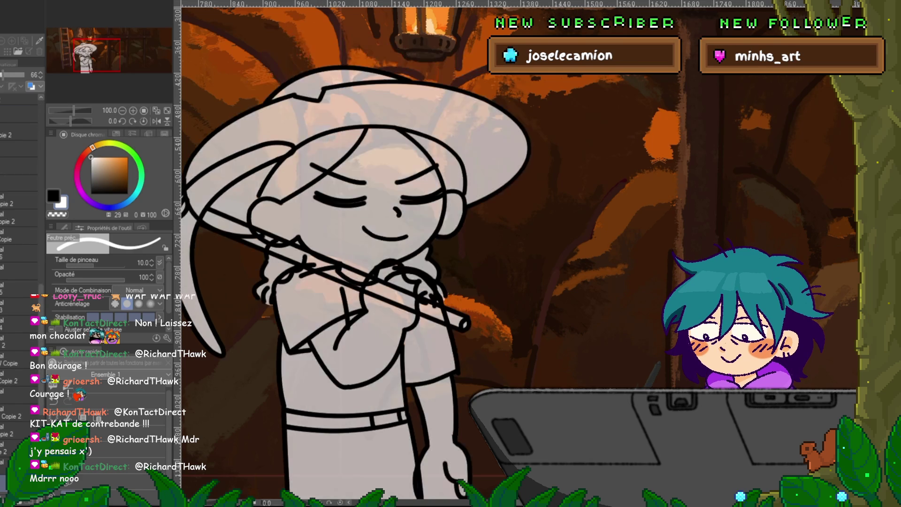
pyautogui.scroll(2, 19, 211)
pyautogui.scroll(-2, 18, 211)
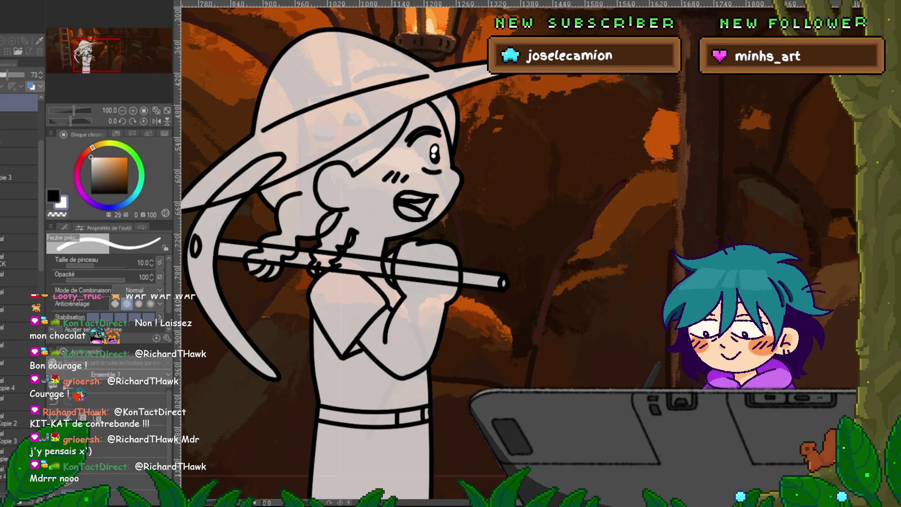
pyautogui.scroll(1, 19, 212)
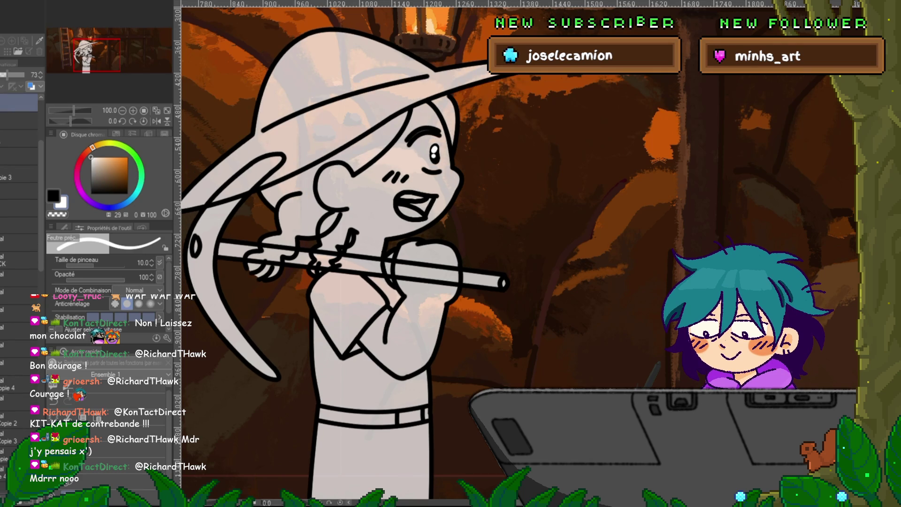
pyautogui.scroll(-1, 18, 234)
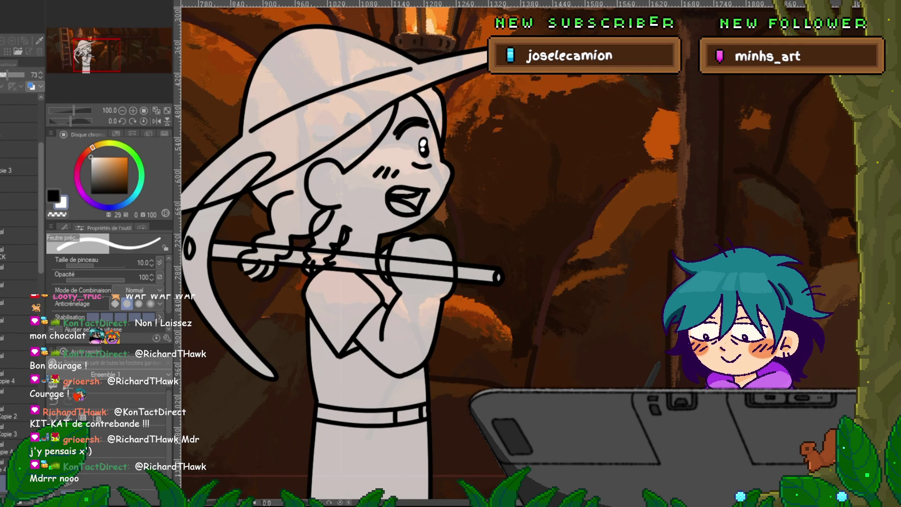
# On the raised-pickaxe layer, undo the last hair strands and transform the strands near the hand.
pyautogui.click(19, 211)
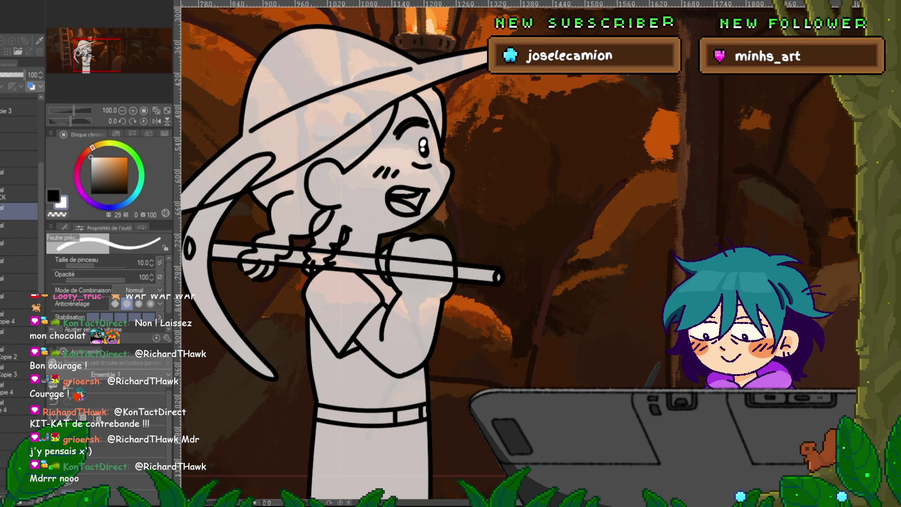
pyautogui.hotkey('ctrl', 'z')
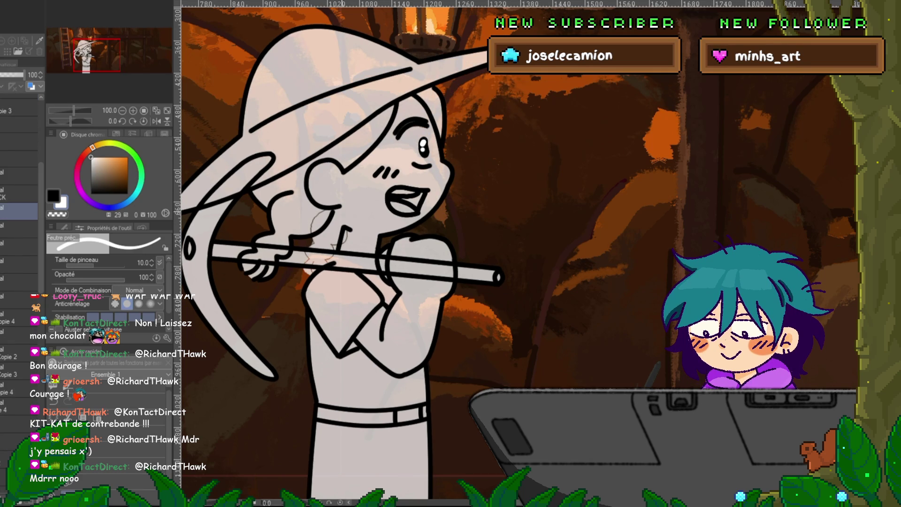
pyautogui.hotkey('ctrl', 't')
pyautogui.press('Return')
pyautogui.scroll(3, 19, 235)
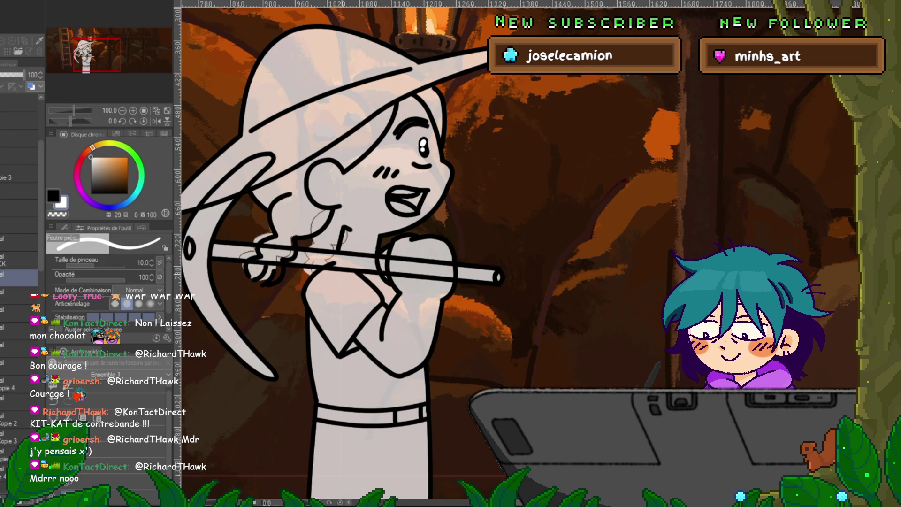
pyautogui.hotkey('ctrl', 't')
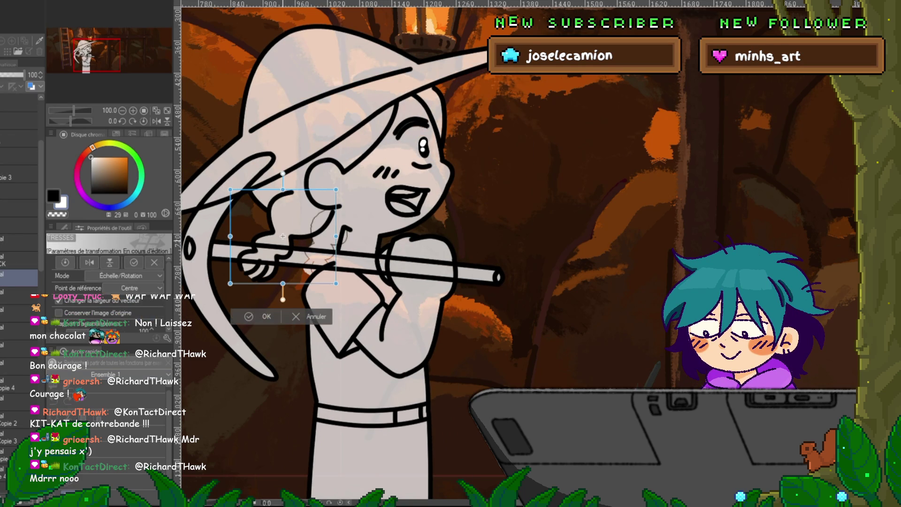
# Rotate the hand-side hair strands up-left, commit, and ink new strands beside the hand.
pyautogui.moveTo(282, 236); pyautogui.dragTo(306, 208)
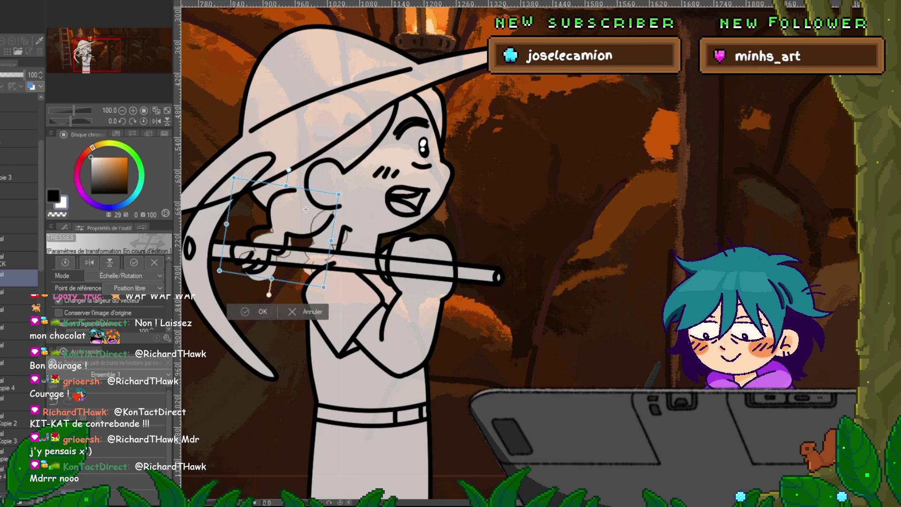
pyautogui.press('Return')
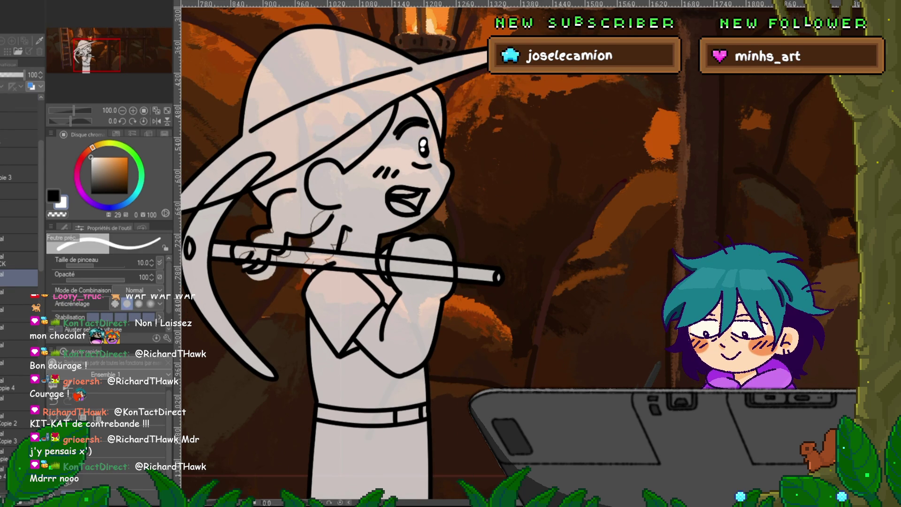
pyautogui.moveTo(324, 211); pyautogui.dragTo(310, 270)
# Rotate the new hair strokes about 18° clockwise along the pickaxe handle and commit them.
pyautogui.click(19, 260)
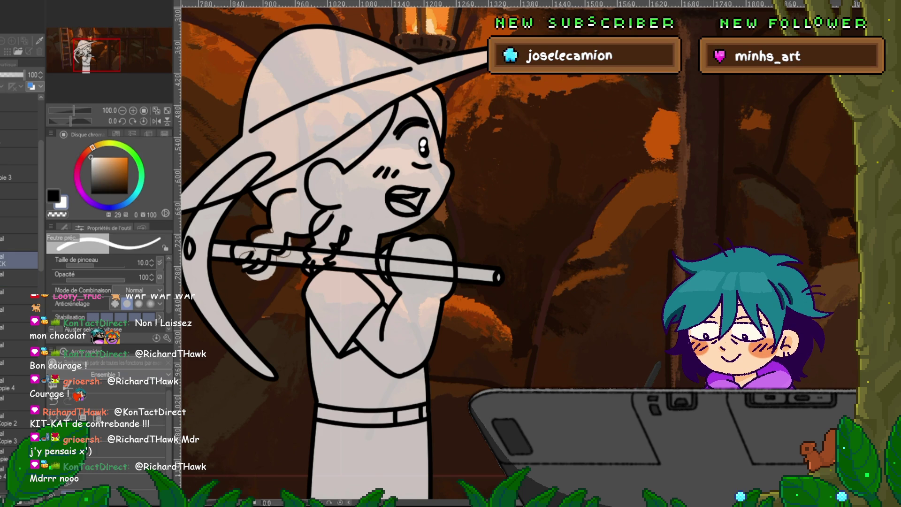
pyautogui.hotkey('ctrl', 't')
pyautogui.moveTo(327, 236); pyautogui.dragTo(335, 227)
pyautogui.moveTo(324, 295); pyautogui.dragTo(304, 288)
pyautogui.press('Return')
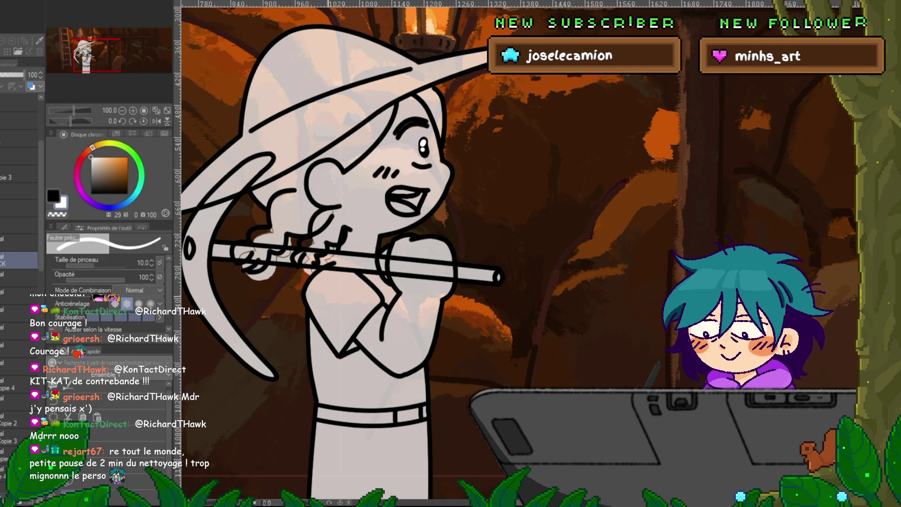
pyautogui.scroll(-5, 19, 235)
pyautogui.scroll(5, 18, 211)
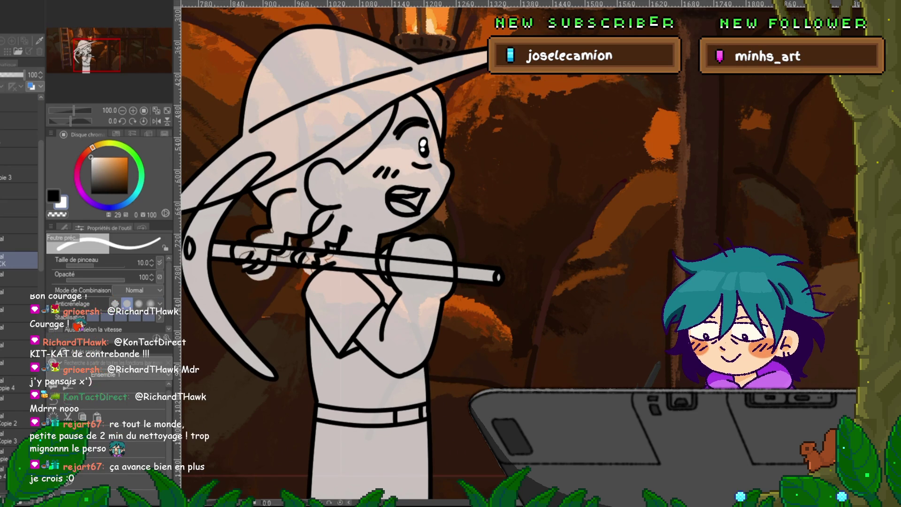
pyautogui.scroll(-2, 18, 235)
pyautogui.click(19, 242)
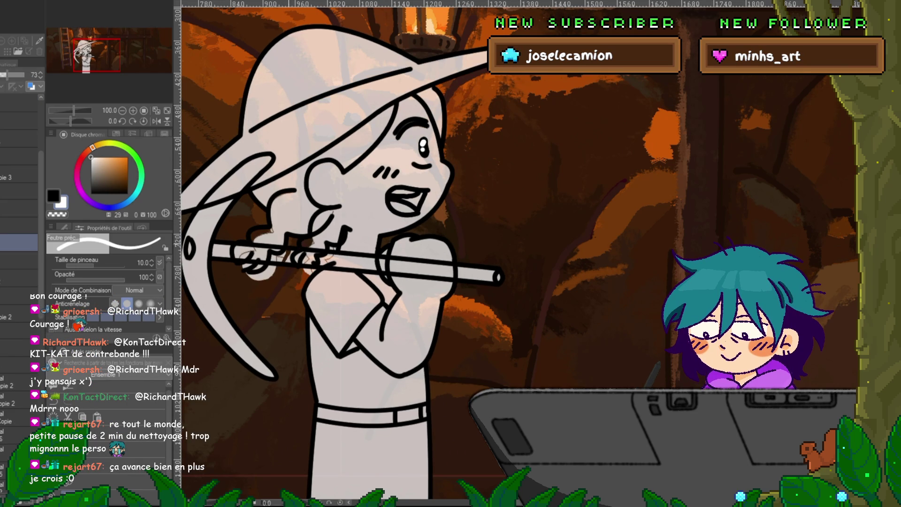
# Lasso and delete the stray strokes around the girl's hand on the pickaxe handle.
pyautogui.press('m')
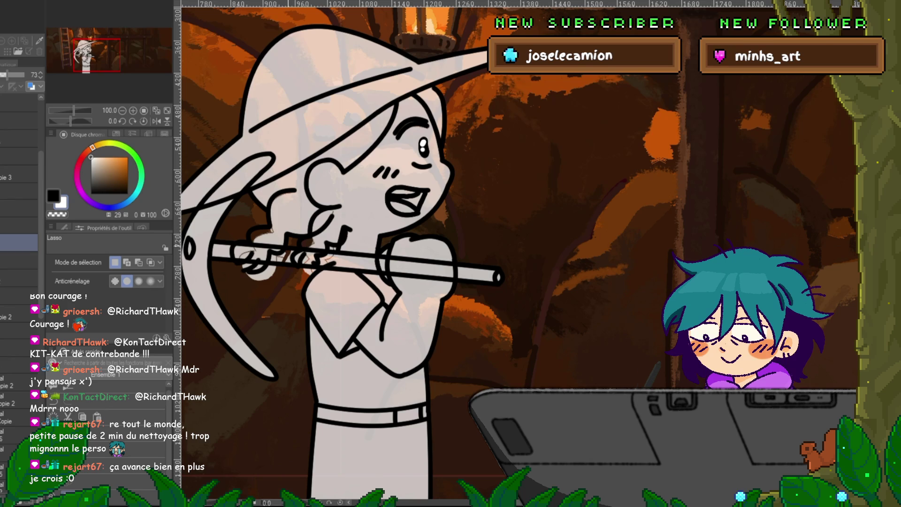
pyautogui.moveTo(244, 273); pyautogui.dragTo(269, 292)
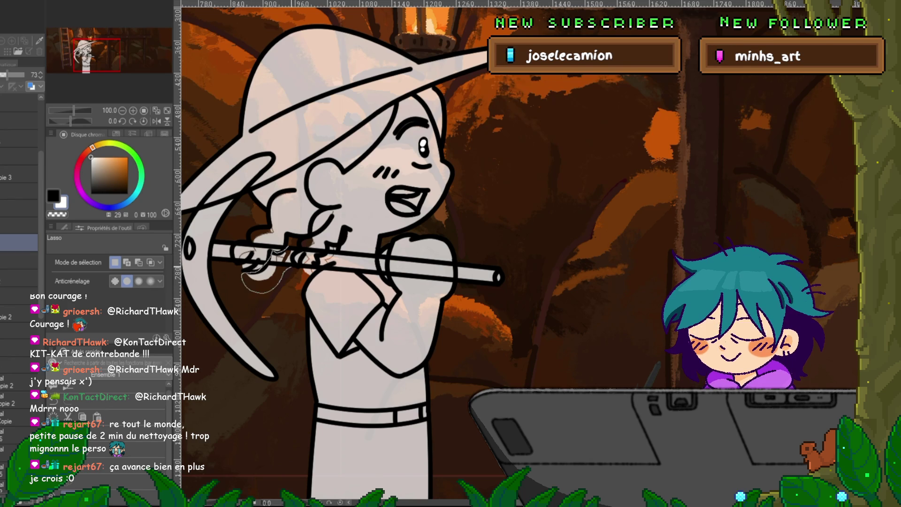
pyautogui.press('Delete')
pyautogui.hotkey('ctrl', 'd')
pyautogui.moveTo(296, 265); pyautogui.dragTo(317, 289)
pyautogui.hotkey('ctrl', 'd')
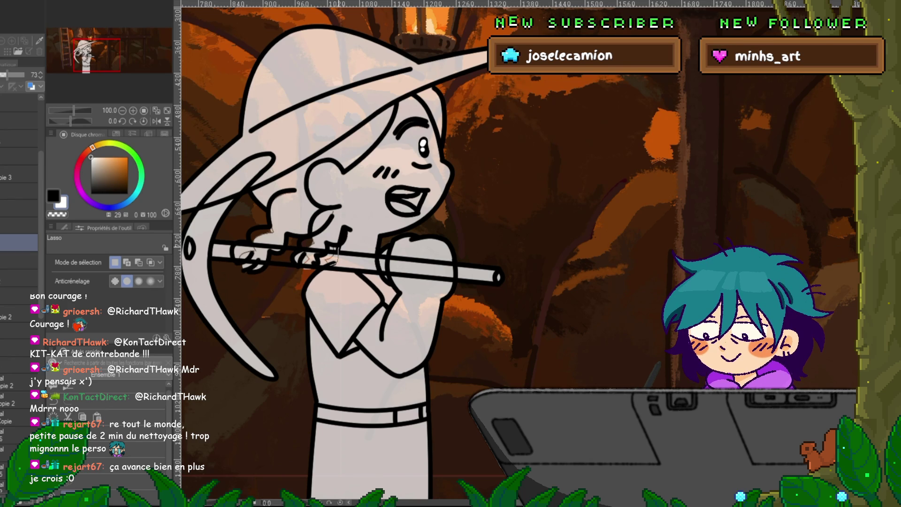
pyautogui.moveTo(324, 247); pyautogui.dragTo(333, 248)
pyautogui.hotkey('ctrl', 'd')
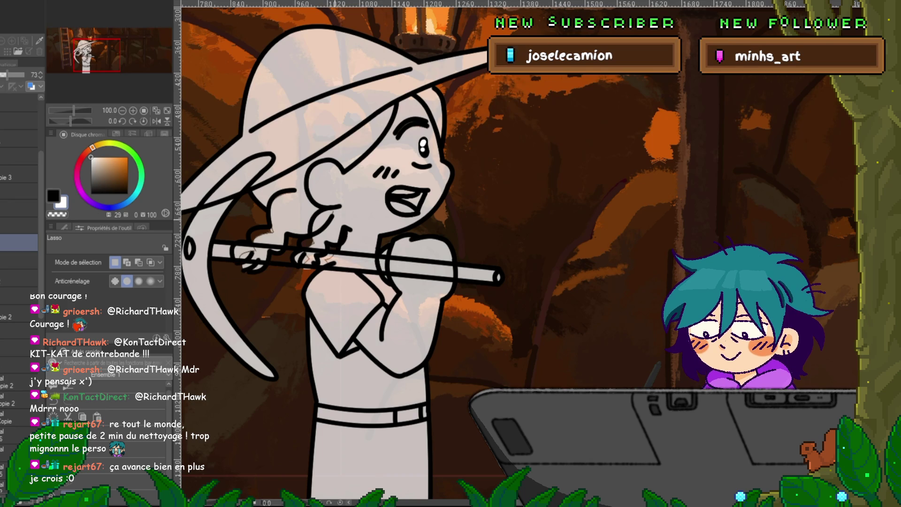
# Move the finger strokes lower on the handle, reselect the hand, then play the animation.
pyautogui.moveTo(312, 234); pyautogui.dragTo(298, 260)
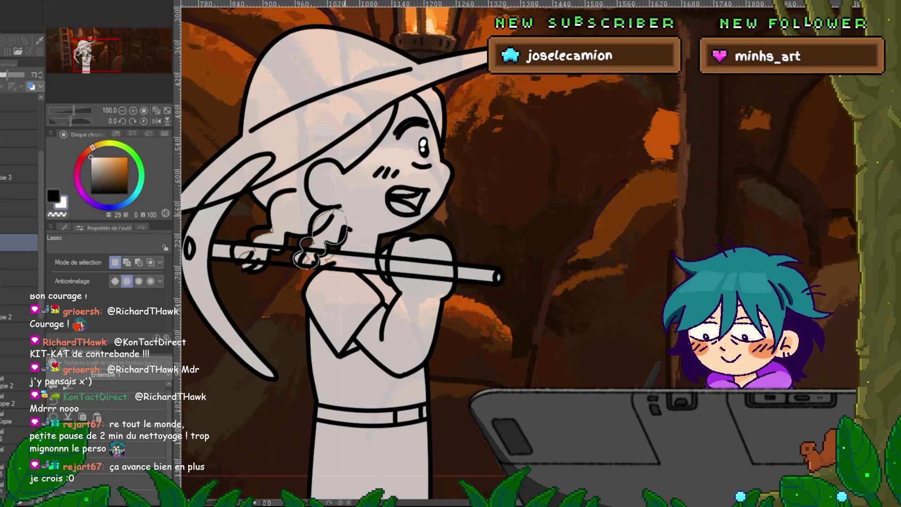
pyautogui.hotkey('ctrl', 'd')
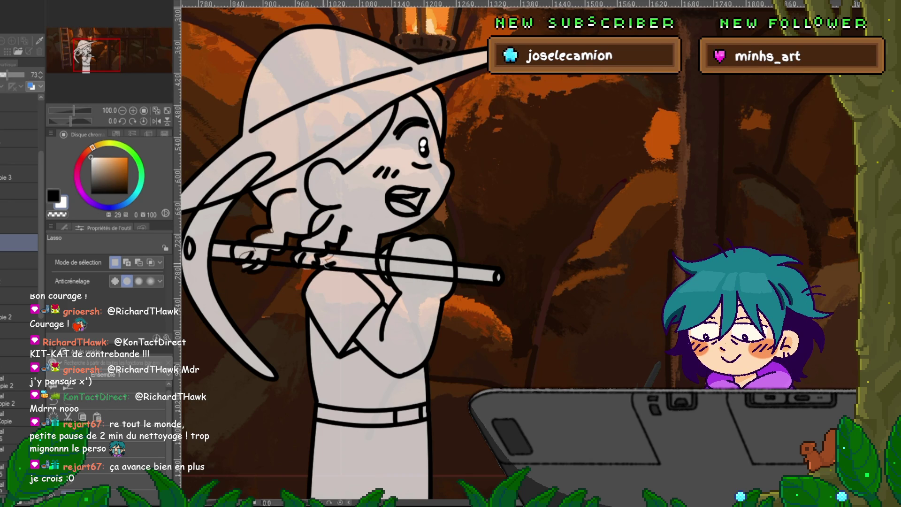
pyautogui.moveTo(324, 251); pyautogui.dragTo(323, 264)
pyautogui.hotkey('ctrl', 'd')
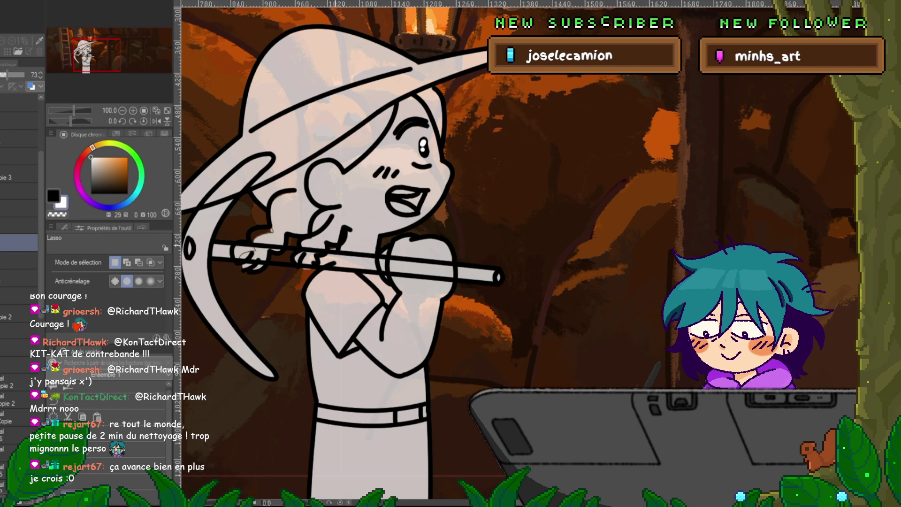
pyautogui.moveTo(272, 229); pyautogui.dragTo(249, 234)
pyautogui.moveTo(254, 269)
pyautogui.mouseDown()
pyautogui.moveTo(284, 244)
pyautogui.moveTo(275, 233)
pyautogui.mouseUp()
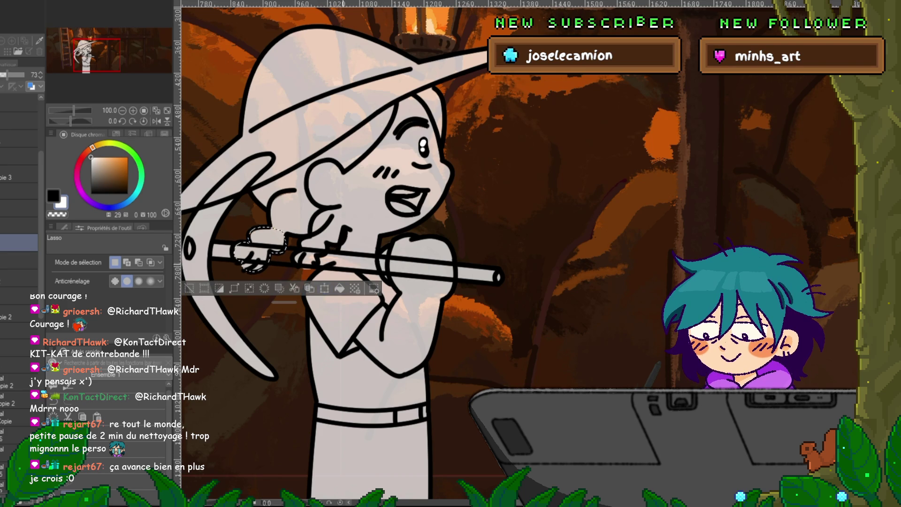
pyautogui.hotkey('ctrl', 'd')
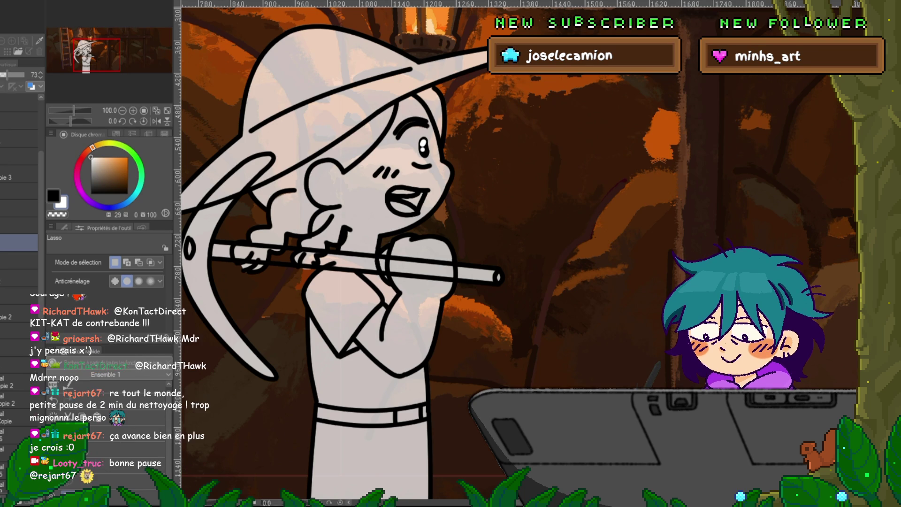
pyautogui.press('space')
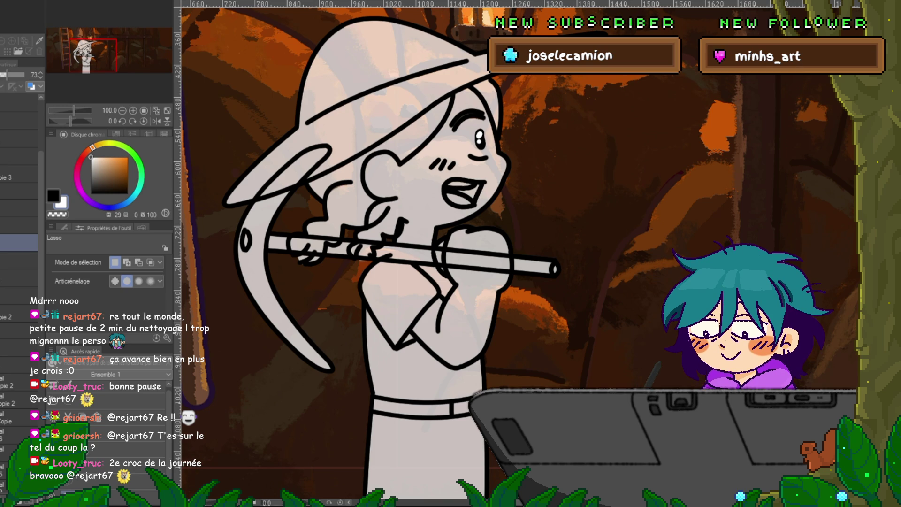
pyautogui.scroll(-2, 469, 254)
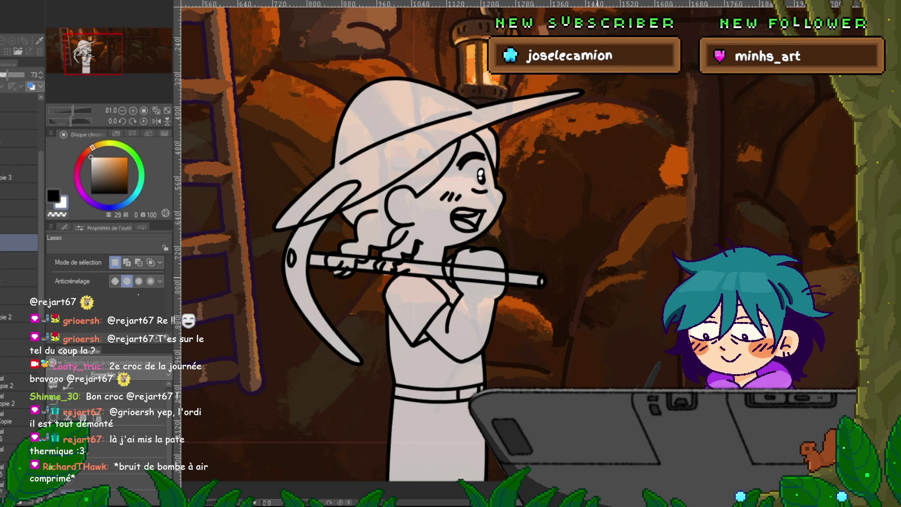
pyautogui.press('space')
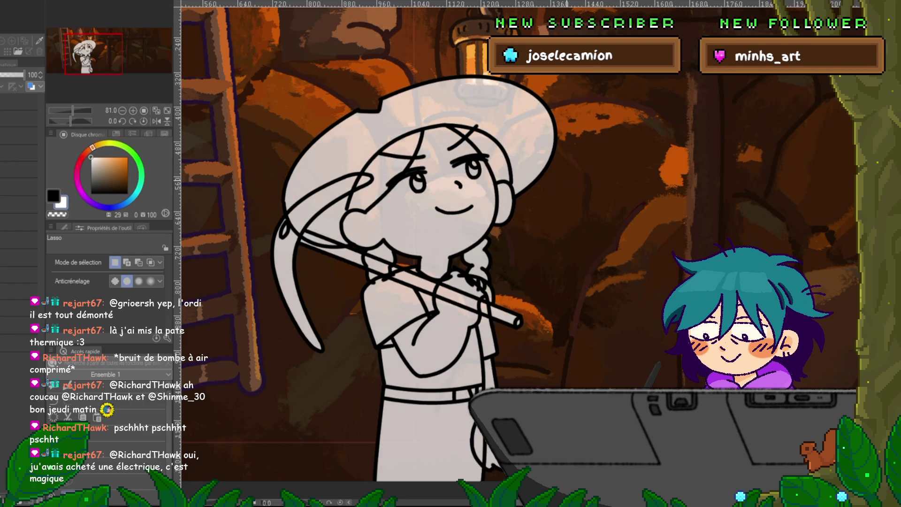
# Step to the next frame from the smiling shoulder-rest pose.
pyautogui.press('Right')
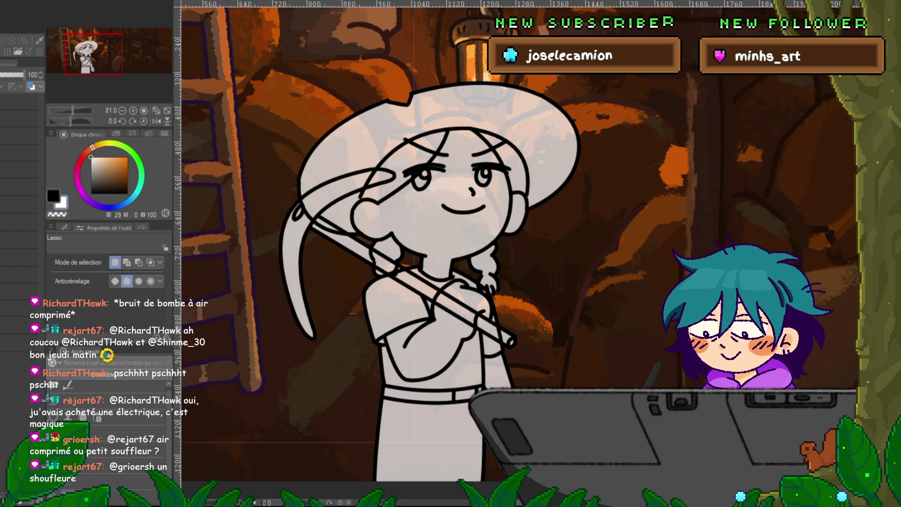
# Flip between the two pose frames, settling on the empty frame showing only the cave.
pyautogui.press('Right')
pyautogui.press('Left')
pyautogui.press('Right')
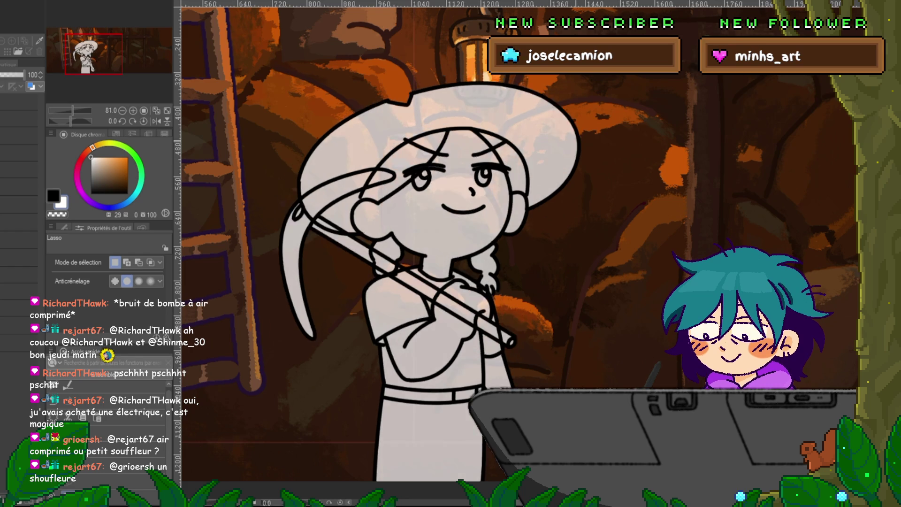
pyautogui.press('Left')
pyautogui.press('Right')
pyautogui.press('Left')
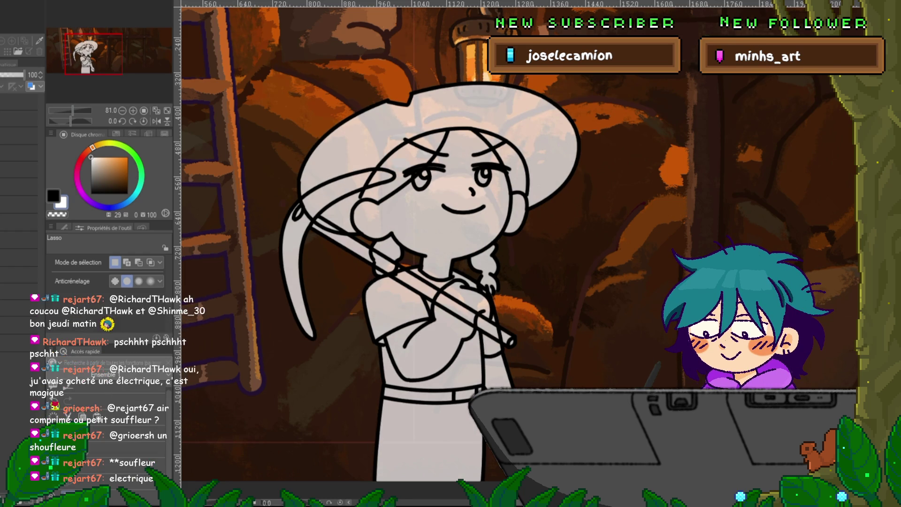
pyautogui.press('Left')
pyautogui.press('Right')
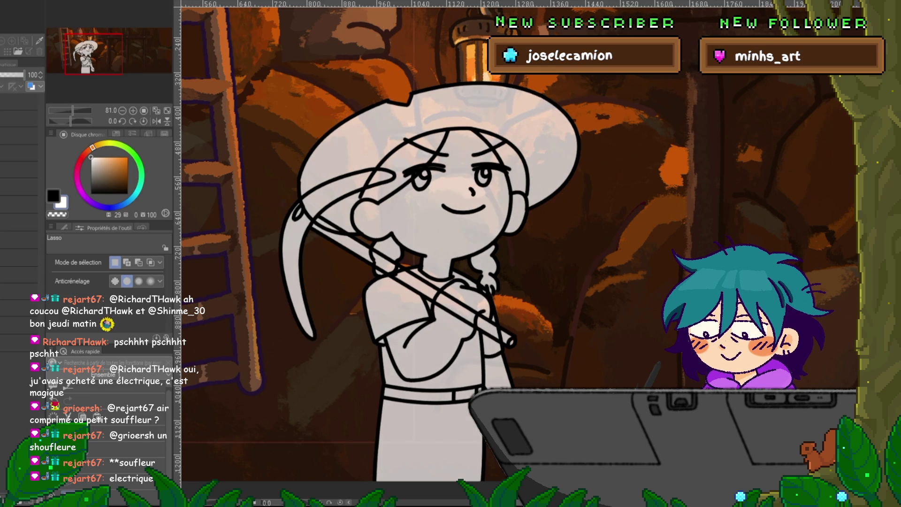
pyautogui.press('Left')
pyautogui.press('Right')
pyautogui.press('Left')
pyautogui.click(19, 275)
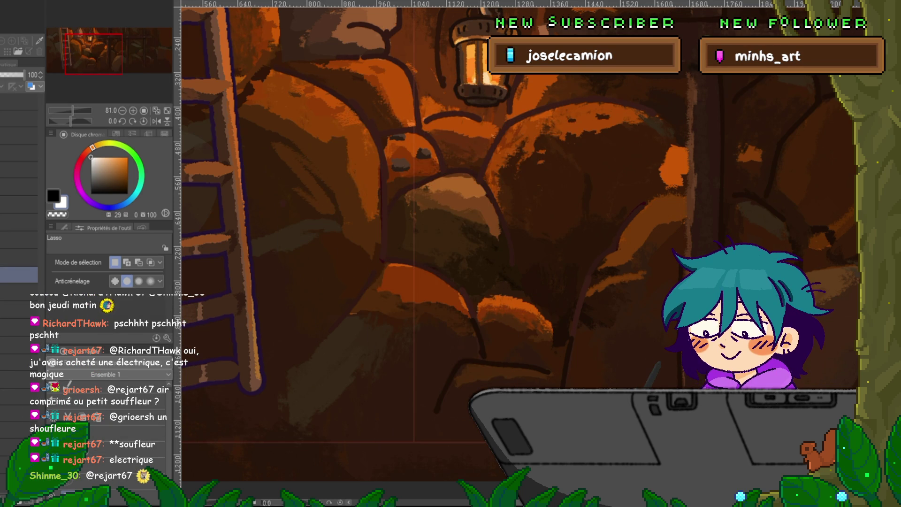
# Pick neighbouring frame entries and toggle the white character sketch on and off.
pyautogui.click(19, 257)
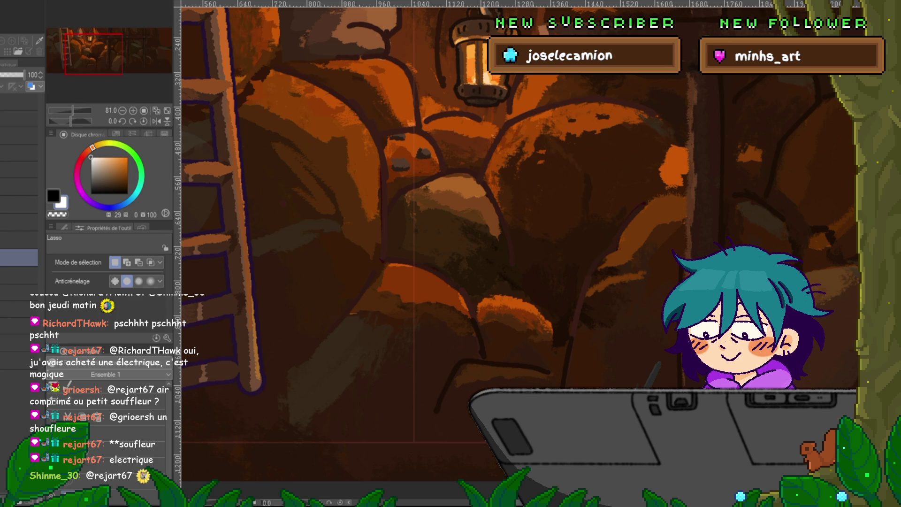
pyautogui.click(19, 275)
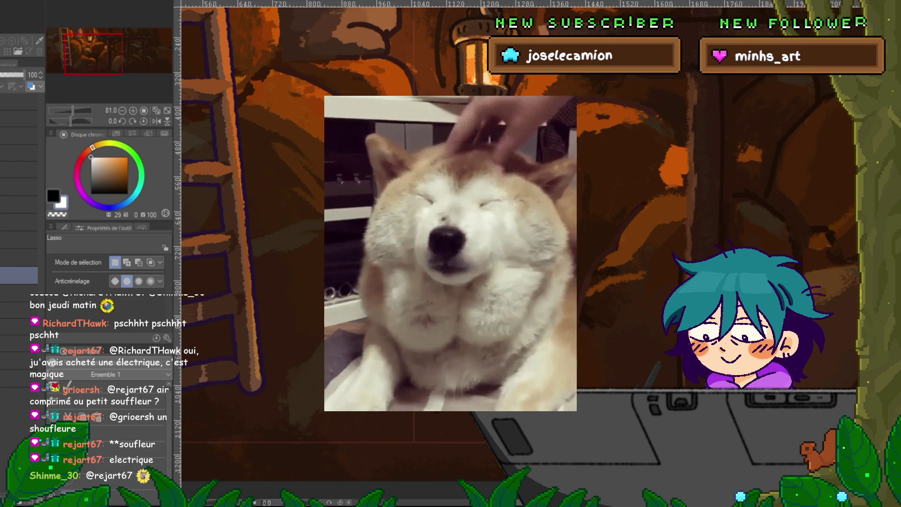
pyautogui.hotkey('ctrl', 'z')
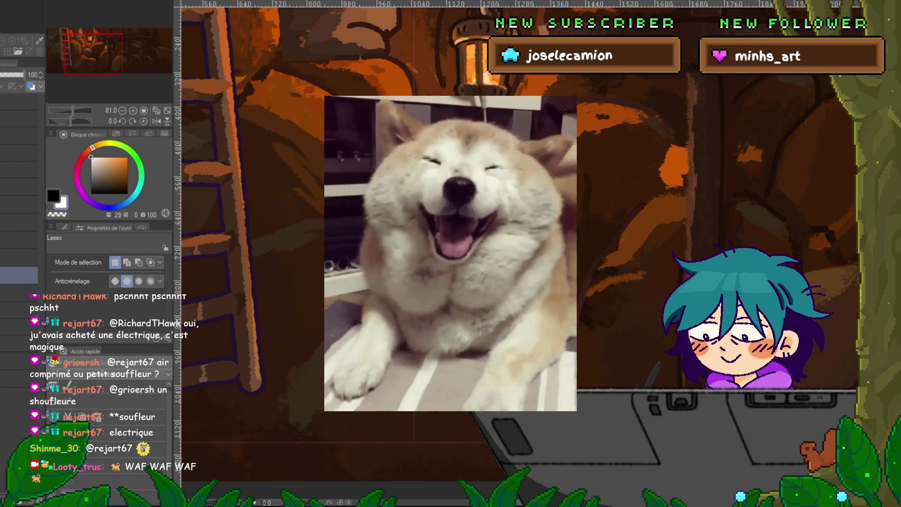
pyautogui.hotkey('ctrl', 'y')
pyautogui.hotkey('ctrl', 'z')
pyautogui.hotkey('ctrl', 'y')
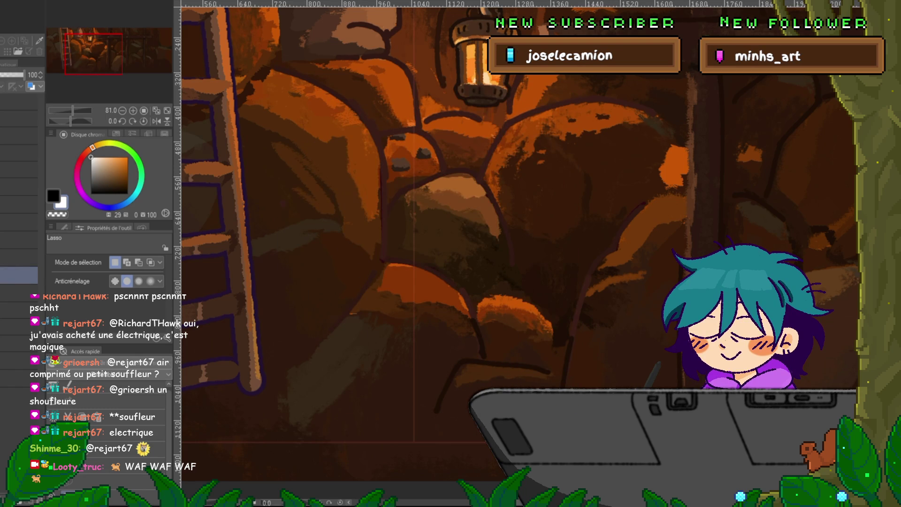
# Restore the sketch, switch to the shoulder-rest pose, and show the red and blue guides.
pyautogui.hotkey('ctrl', 'z')
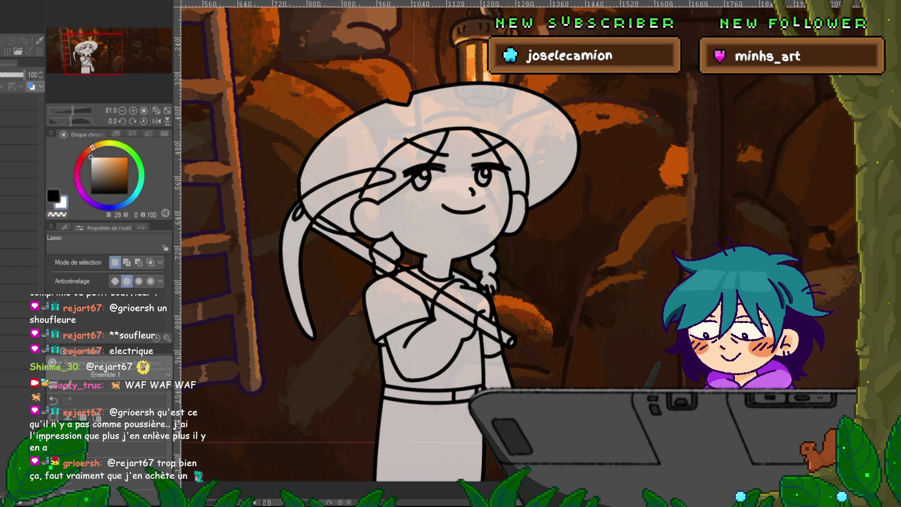
pyautogui.press('Right')
pyautogui.press('Right')
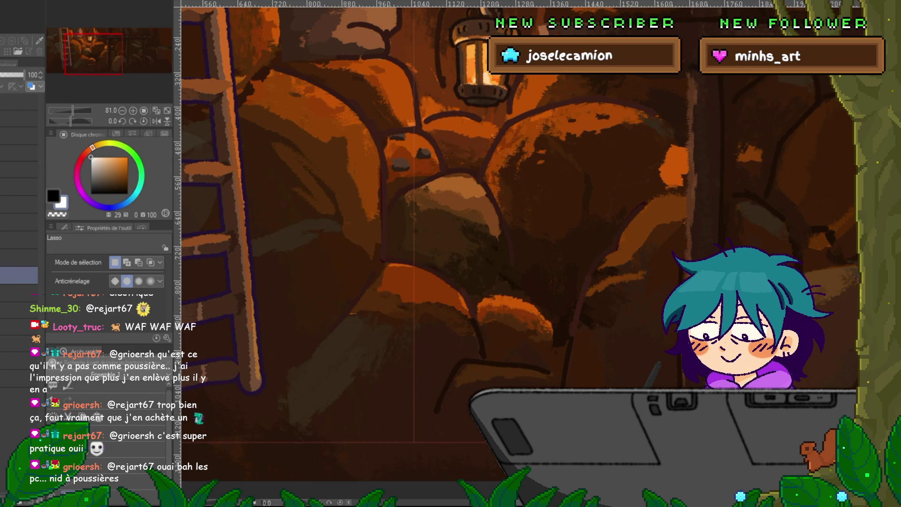
pyautogui.hotkey('ctrl', 'z')
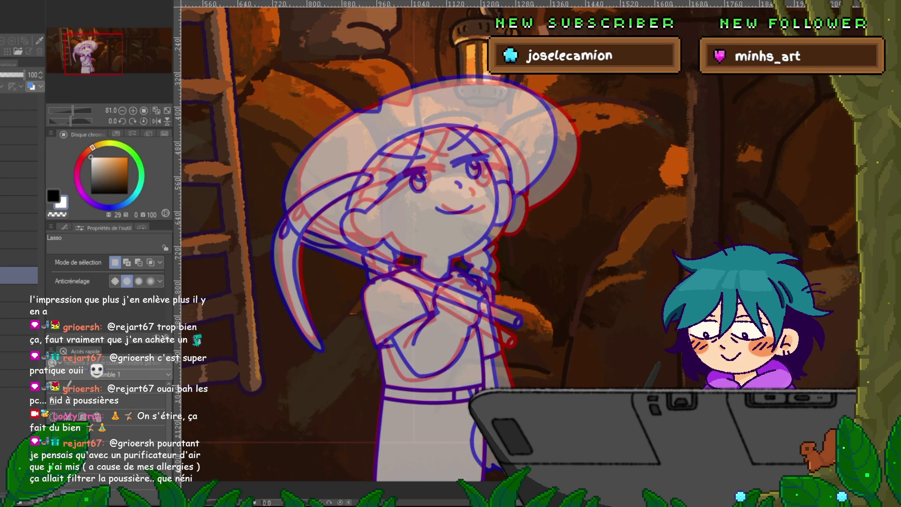
# Switch to the Feutre précis pen and undo a test stroke drawn over the face.
pyautogui.press('p')
pyautogui.moveTo(432, 192)
pyautogui.mouseDown()
pyautogui.moveTo(467, 188)
pyautogui.moveTo(484, 209)
pyautogui.mouseUp()
pyautogui.hotkey('ctrl', 'z')
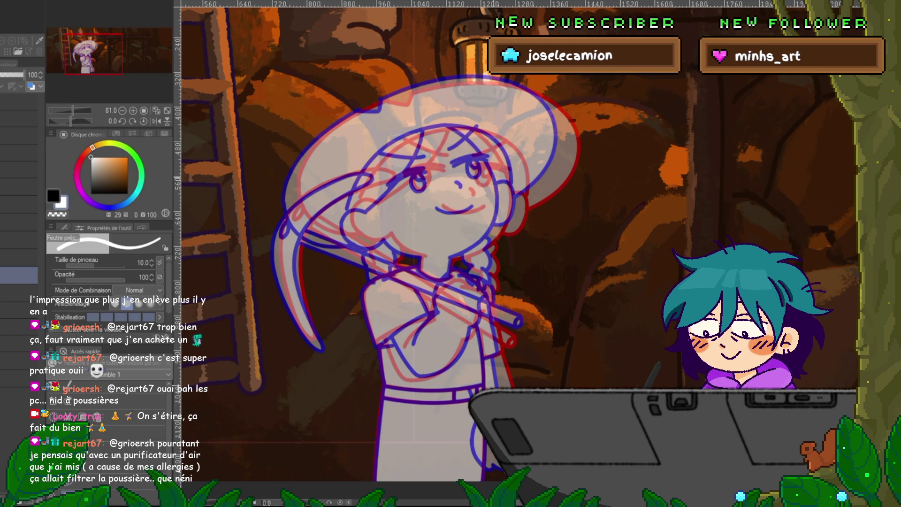
# Toggle the red and blue onion-skin guides to compare lines, and pan toward the torso.
pyautogui.hotkey('ctrl', 'h')
pyautogui.hotkey('ctrl', 'h')
pyautogui.hotkey('ctrl', 'h')
pyautogui.hotkey('ctrl', 'h')
pyautogui.hotkey('ctrl', 'h')
pyautogui.hotkey('ctrl', 'h')
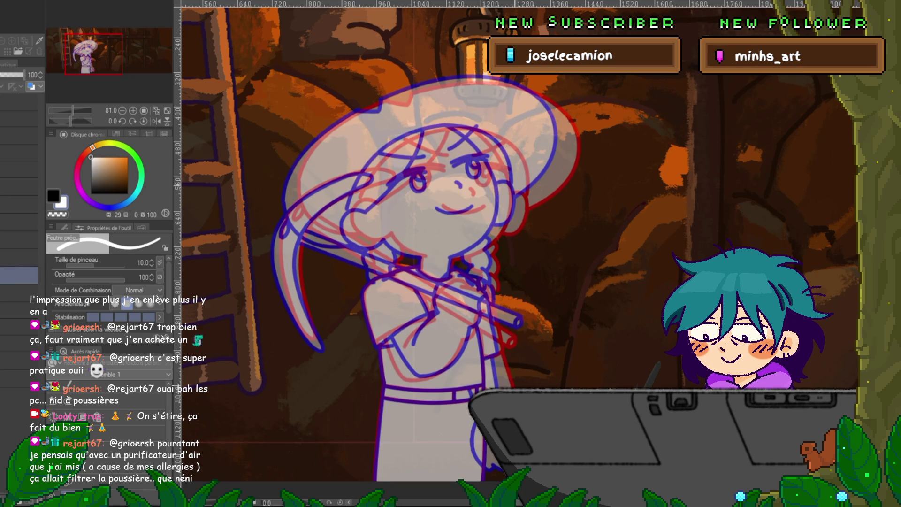
pyautogui.hotkey('ctrl', 'h')
pyautogui.hotkey('ctrl', 'h')
pyautogui.click(369, 220)
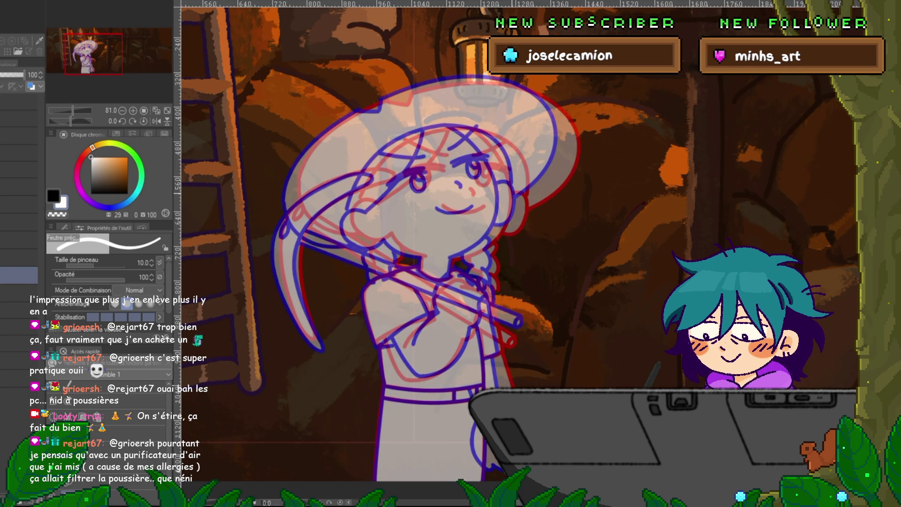
pyautogui.moveTo(368, 220); pyautogui.dragTo(371, 197)
pyautogui.click(9, 275)
pyautogui.click(10, 275)
pyautogui.click(9, 275)
pyautogui.click(9, 275)
pyautogui.click(10, 274)
pyautogui.click(10, 275)
pyautogui.moveTo(423, 235); pyautogui.dragTo(391, 172)
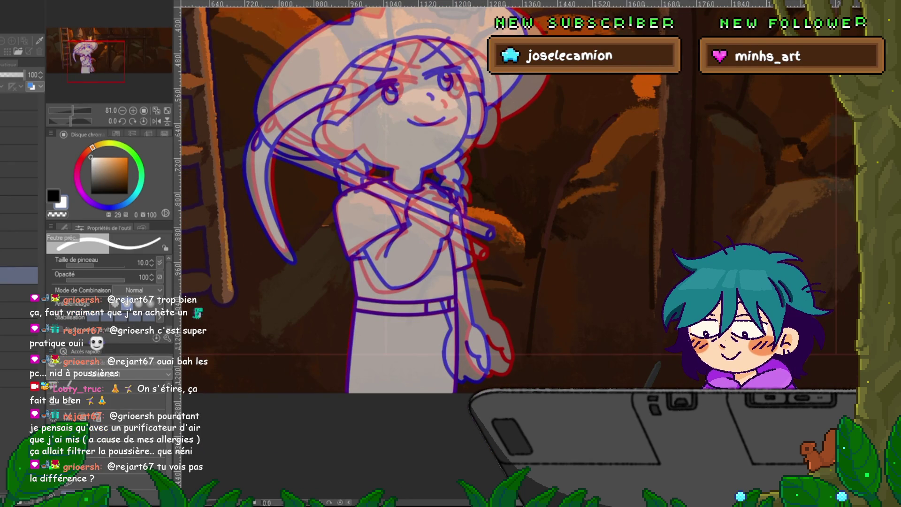
# Ink white outlines along the lowered arm, plus a curve above it and a small mark.
pyautogui.moveTo(360, 251)
pyautogui.mouseDown()
pyautogui.moveTo(382, 288)
pyautogui.moveTo(438, 244)
pyautogui.mouseUp()
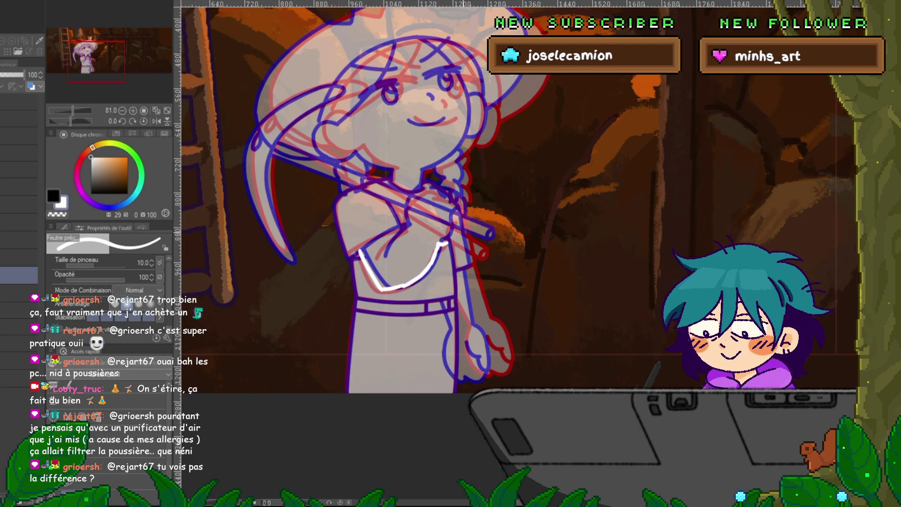
pyautogui.moveTo(443, 244); pyautogui.dragTo(451, 224)
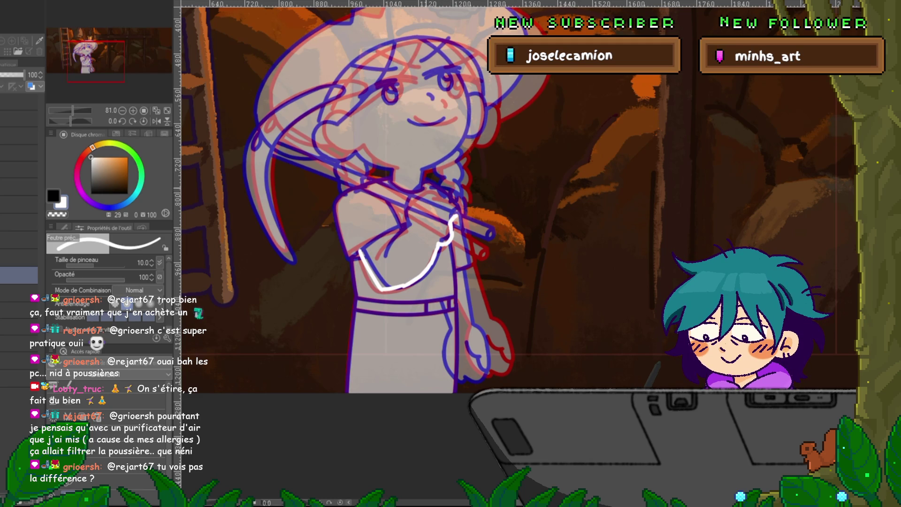
pyautogui.moveTo(425, 187); pyautogui.dragTo(407, 227)
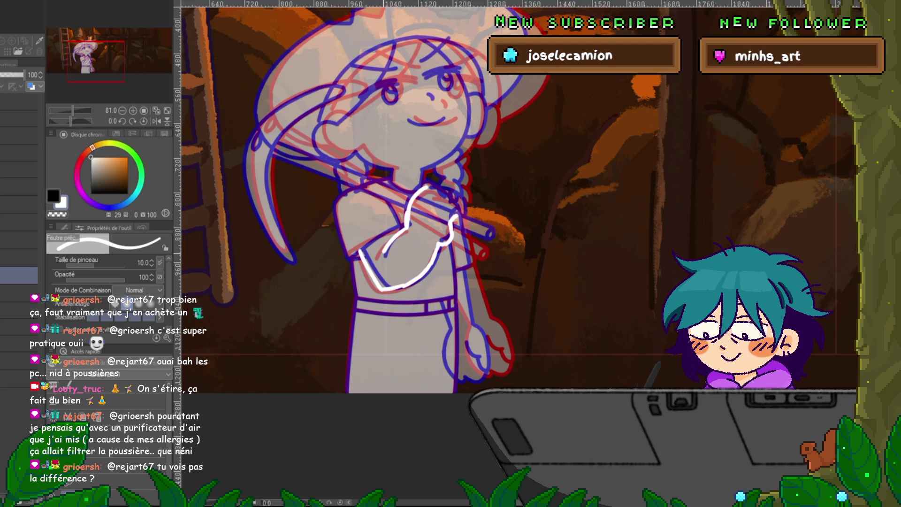
pyautogui.moveTo(348, 255); pyautogui.dragTo(355, 253)
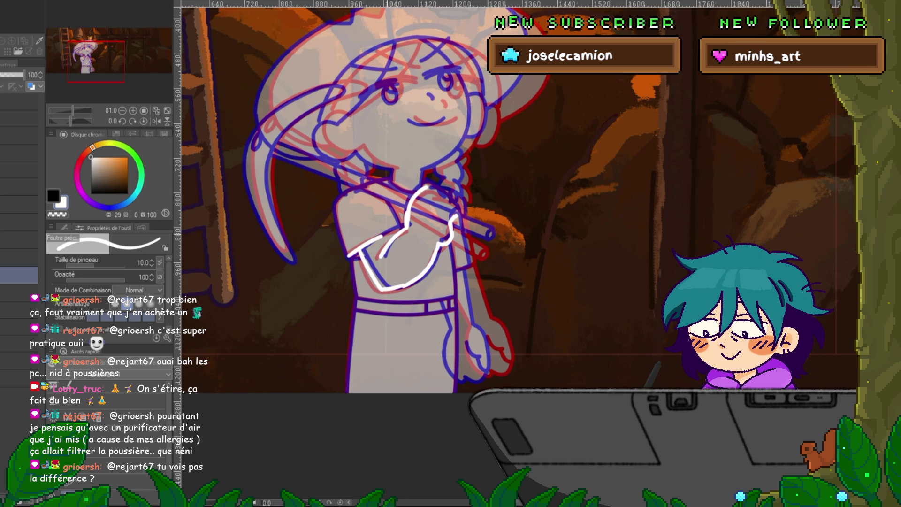
# Ink the left sleeve, the skirt's right edge, two belt lines and the skirt side.
pyautogui.moveTo(359, 185)
pyautogui.mouseDown()
pyautogui.moveTo(339, 199)
pyautogui.moveTo(352, 296)
pyautogui.moveTo(347, 392)
pyautogui.mouseUp()
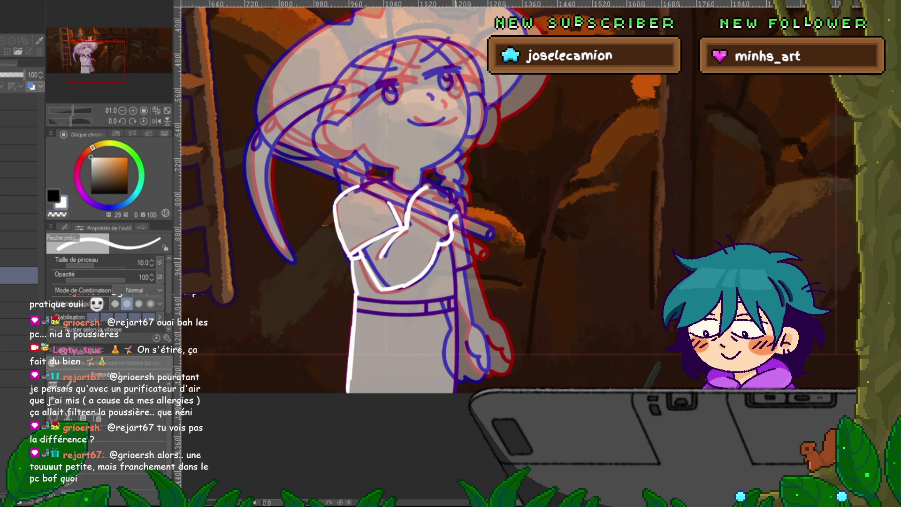
pyautogui.moveTo(451, 245); pyautogui.dragTo(455, 392)
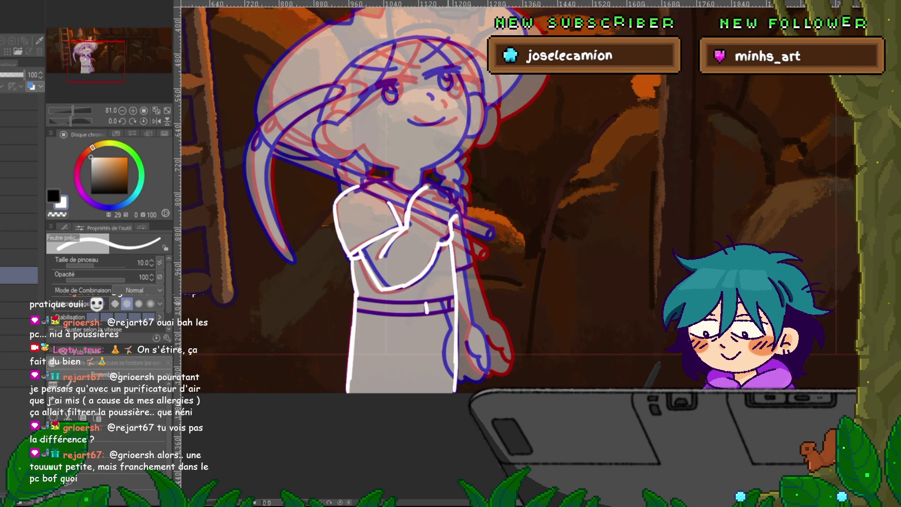
pyautogui.moveTo(427, 301)
pyautogui.mouseDown()
pyautogui.moveTo(360, 300)
pyautogui.moveTo(436, 313)
pyautogui.mouseUp()
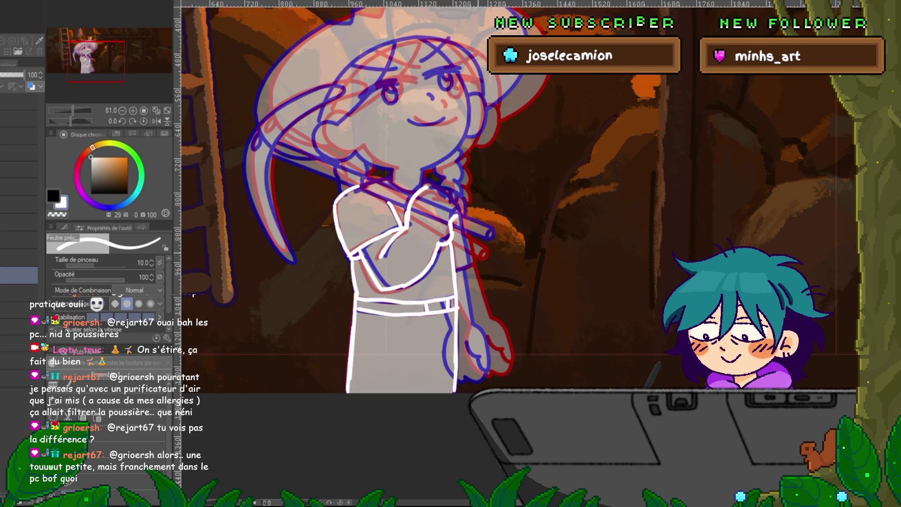
pyautogui.moveTo(404, 211); pyautogui.dragTo(365, 215)
pyautogui.moveTo(424, 220); pyautogui.dragTo(430, 256)
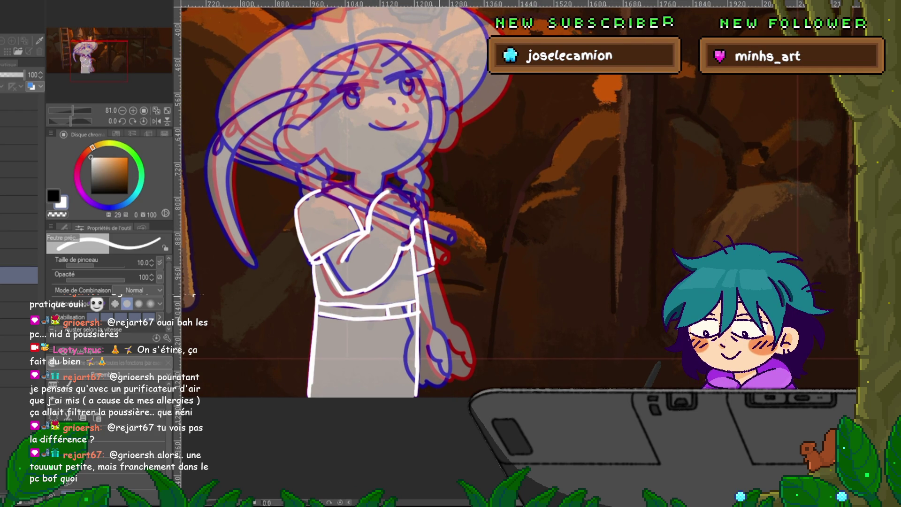
pyautogui.moveTo(431, 271)
pyautogui.mouseDown()
pyautogui.moveTo(442, 323)
pyautogui.moveTo(462, 350)
pyautogui.mouseUp()
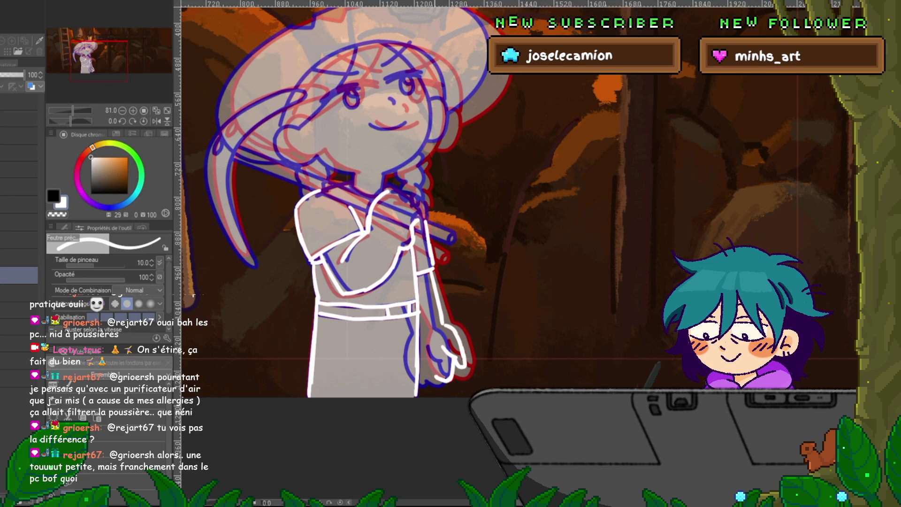
# Flip between the inked frame and the finished frame to compare them, panning down-right.
pyautogui.press('Right')
pyautogui.press('Left')
pyautogui.press('Right')
pyautogui.press('Left')
pyautogui.press('Right')
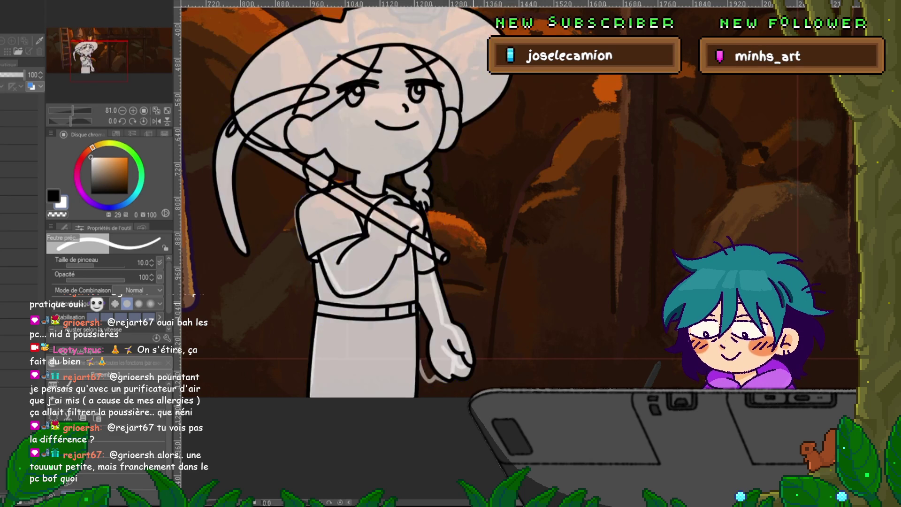
pyautogui.press('Left')
pyautogui.moveTo(375, 188); pyautogui.dragTo(422, 248)
pyautogui.press('Right')
pyautogui.press('Left')
pyautogui.press('Right')
pyautogui.press('Left')
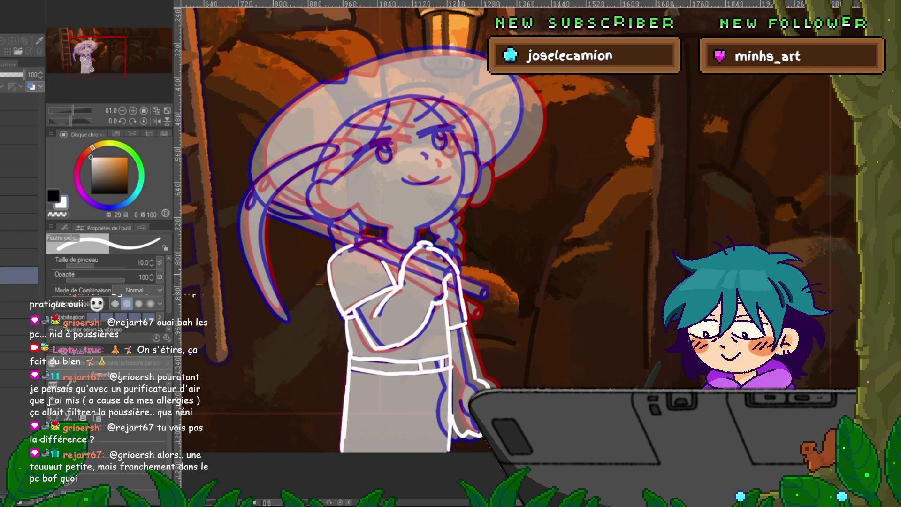
# Stroke along the pickaxe staff, then redo the cap at the staff's end.
pyautogui.moveTo(450, 278); pyautogui.dragTo(488, 284)
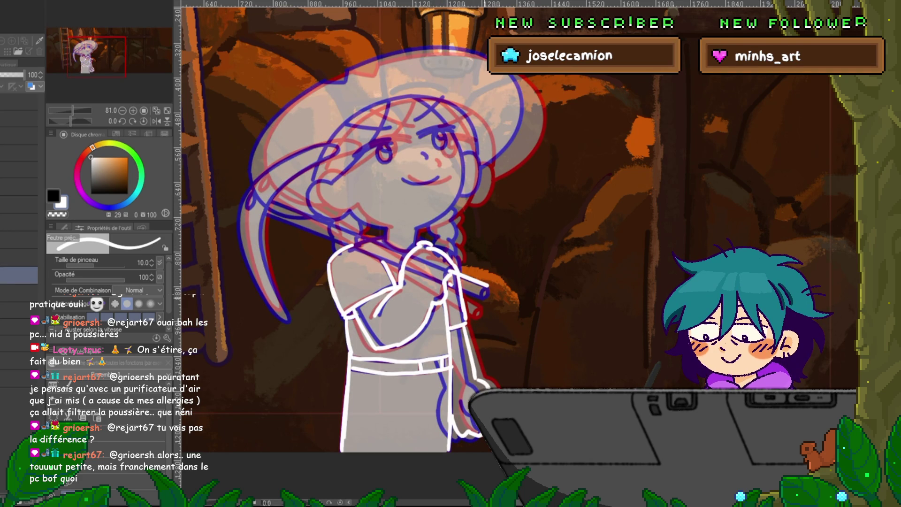
pyautogui.hotkey('ctrl', 'z')
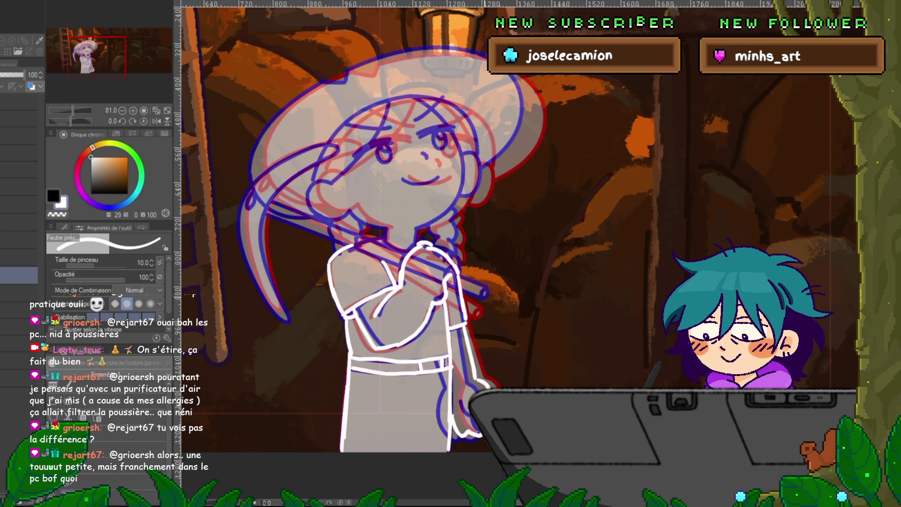
pyautogui.moveTo(451, 278)
pyautogui.mouseDown()
pyautogui.moveTo(484, 293)
pyautogui.moveTo(482, 304)
pyautogui.mouseUp()
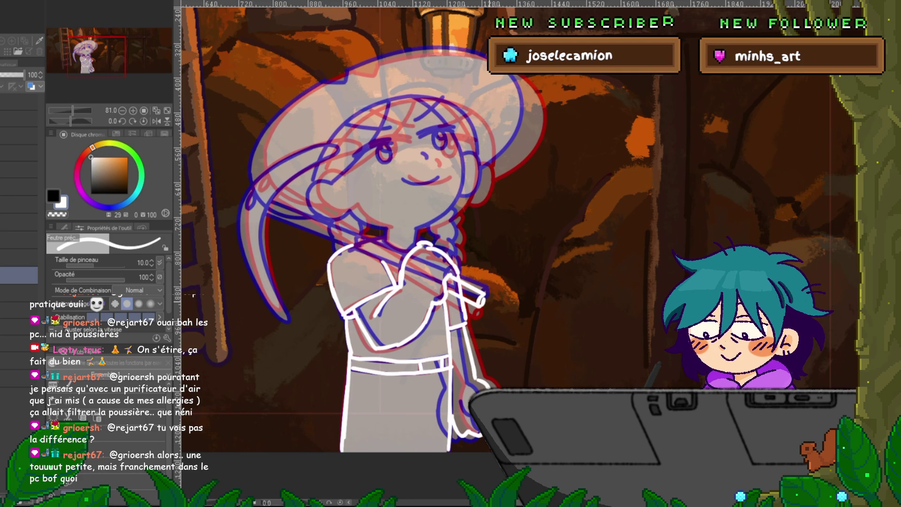
pyautogui.click(9, 275)
pyautogui.click(9, 275)
pyautogui.click(10, 275)
pyautogui.click(10, 275)
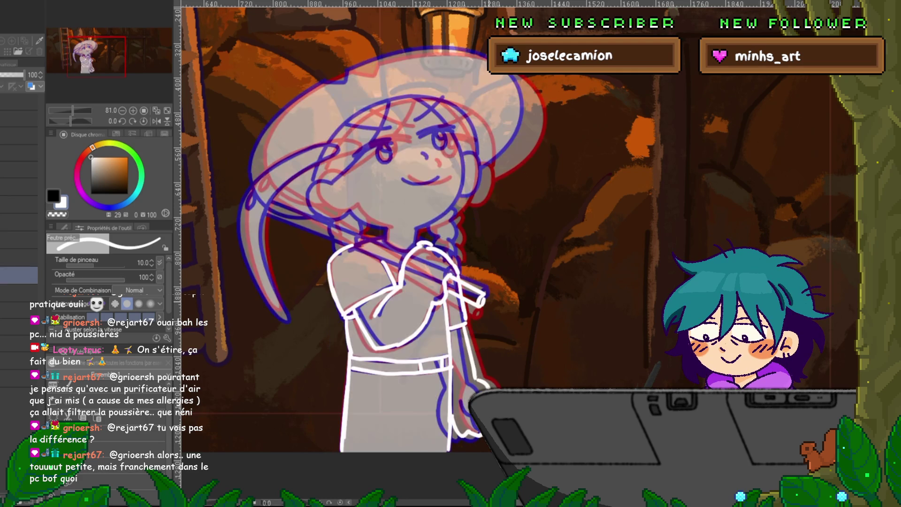
pyautogui.hotkey('ctrl', 'z')
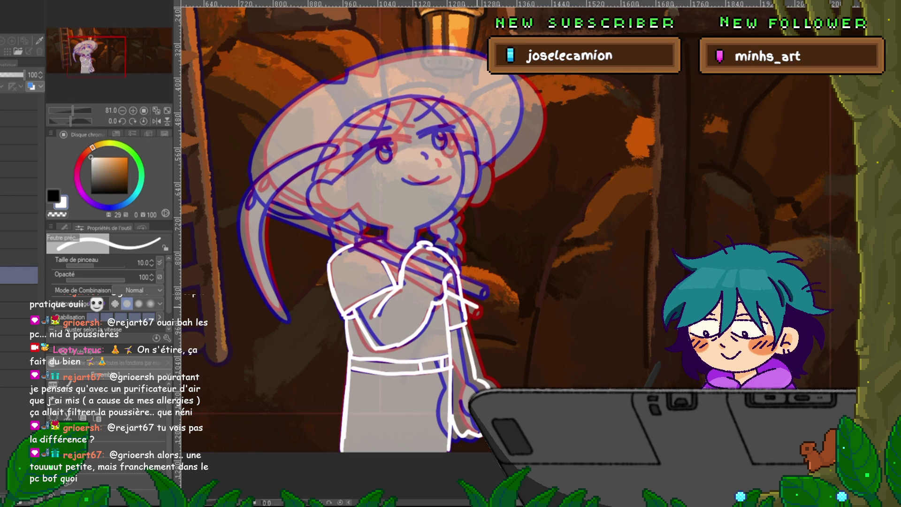
pyautogui.moveTo(472, 305); pyautogui.dragTo(483, 297)
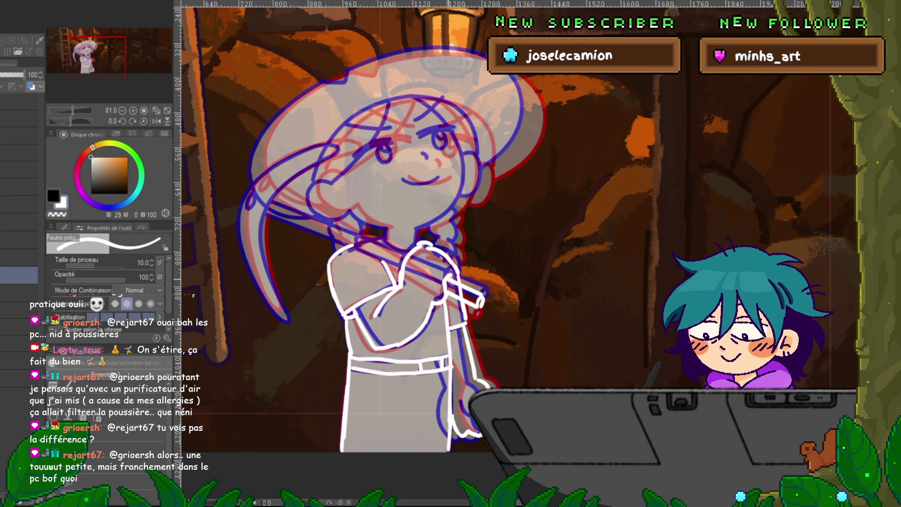
# Ink the staff's long upper and lower edges down to the hands.
pyautogui.moveTo(274, 199); pyautogui.dragTo(402, 273)
pyautogui.moveTo(269, 206); pyautogui.dragTo(401, 260)
pyautogui.moveTo(274, 199)
pyautogui.mouseDown()
pyautogui.moveTo(404, 258)
pyautogui.moveTo(479, 256)
pyautogui.mouseUp()
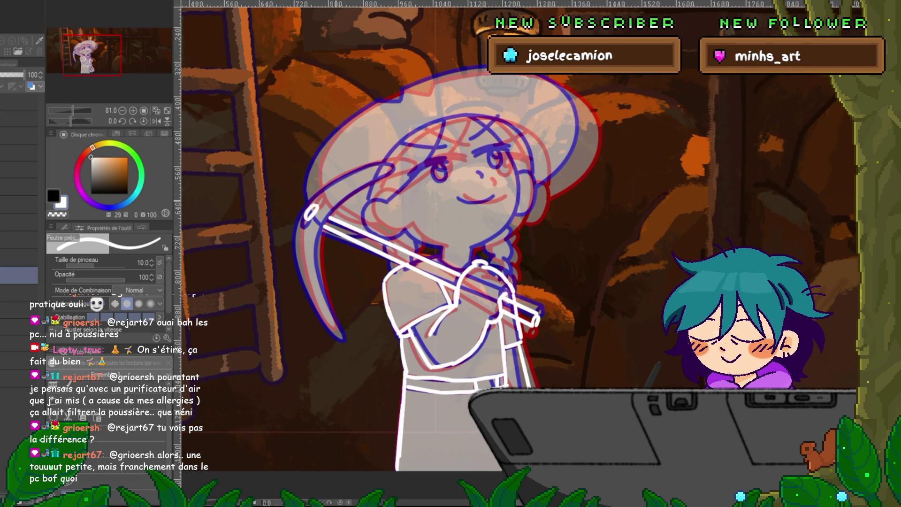
pyautogui.click(19, 275)
# Ink the hat's upper-left brim outline and the pickaxe head's left curved arc.
pyautogui.click(19, 275)
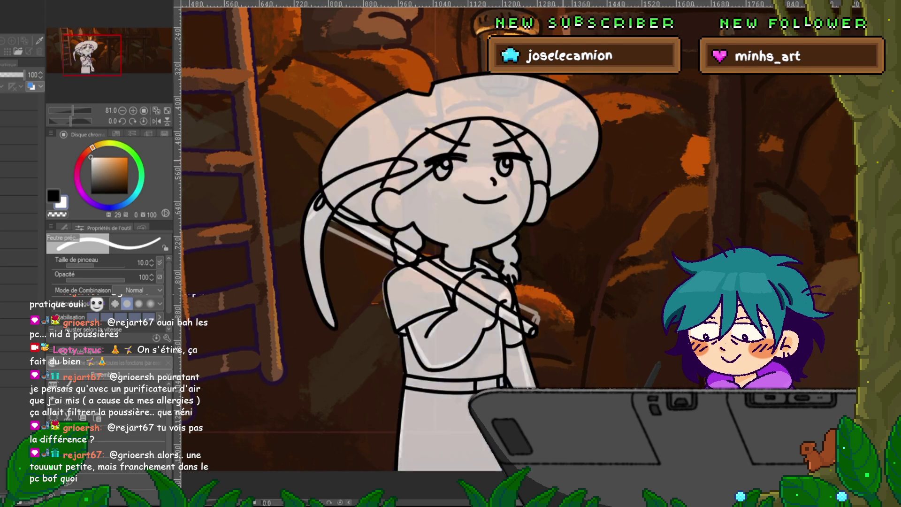
pyautogui.click(19, 275)
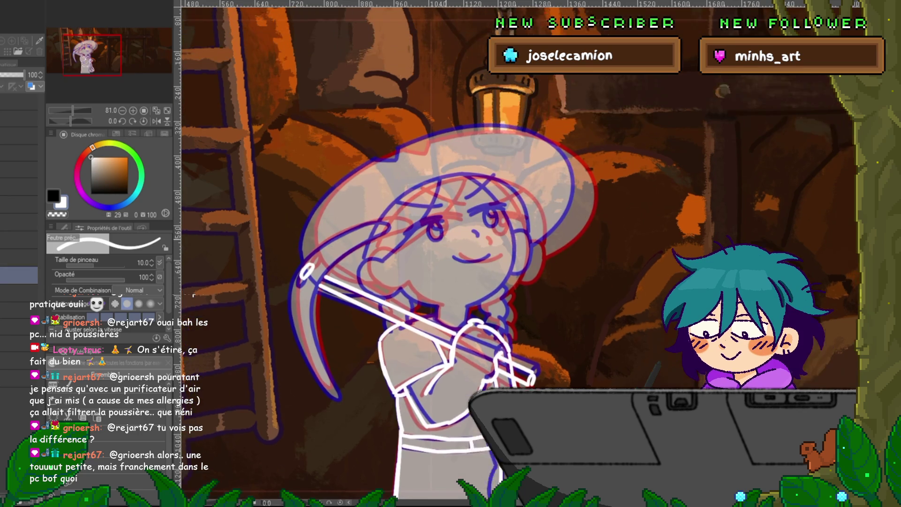
pyautogui.moveTo(422, 235); pyautogui.dragTo(411, 286)
pyautogui.moveTo(368, 151)
pyautogui.mouseDown()
pyautogui.moveTo(312, 197)
pyautogui.moveTo(300, 237)
pyautogui.moveTo(379, 213)
pyautogui.moveTo(322, 259)
pyautogui.moveTo(307, 309)
pyautogui.moveTo(328, 379)
pyautogui.mouseUp()
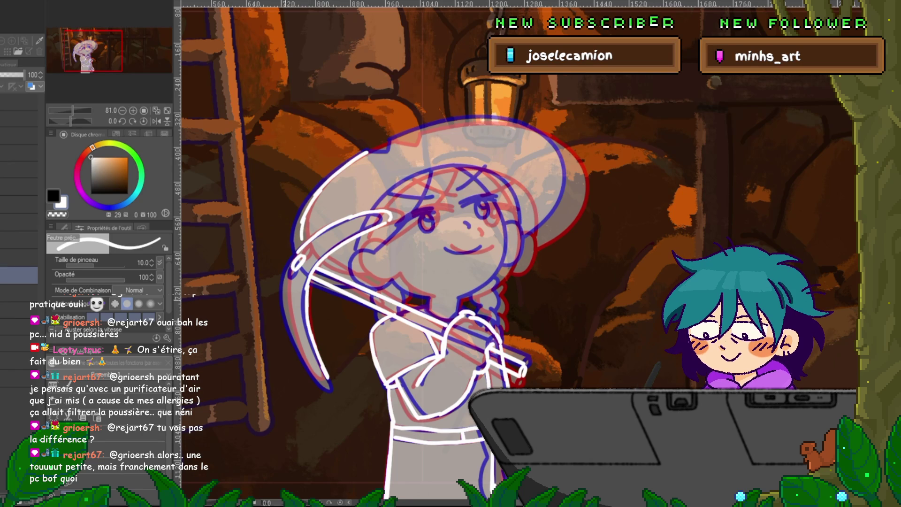
pyautogui.moveTo(293, 259); pyautogui.dragTo(283, 298)
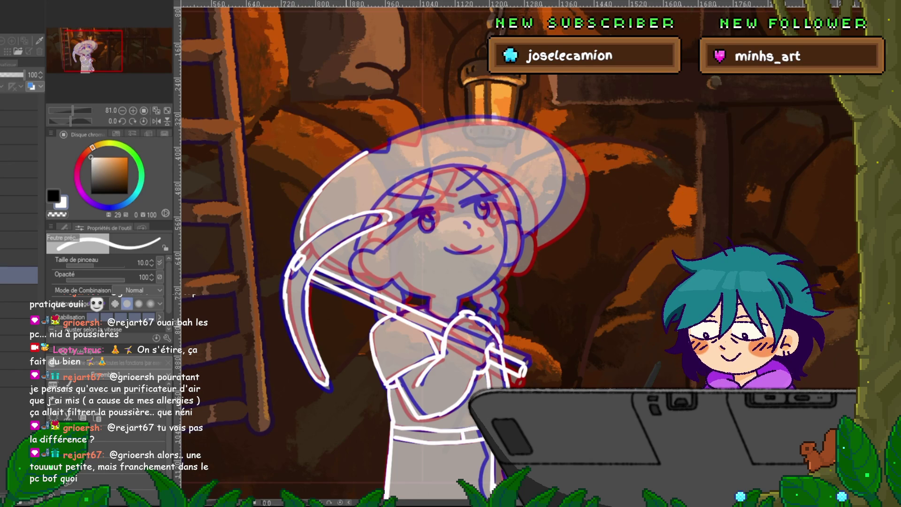
# Add a short line at the hat's top-left and ink the hat's right edge.
pyautogui.moveTo(470, 207); pyautogui.dragTo(438, 228)
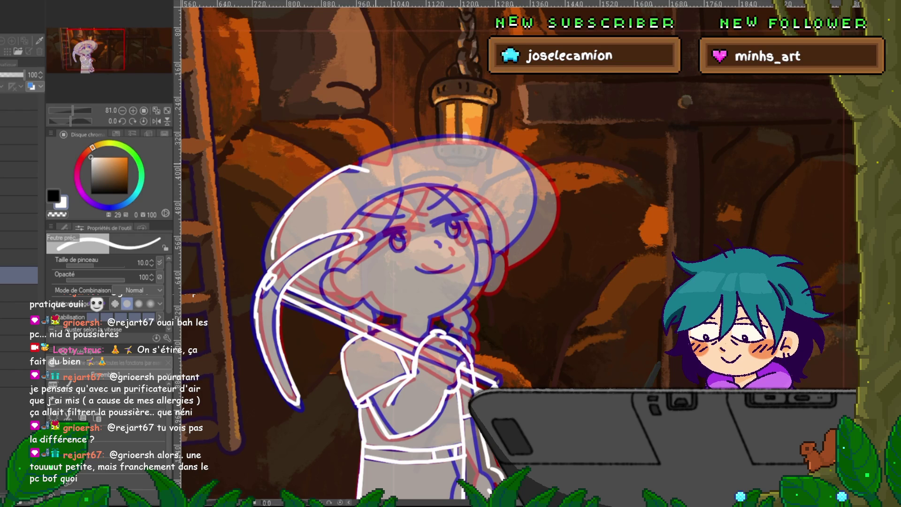
pyautogui.moveTo(364, 168)
pyautogui.mouseDown()
pyautogui.moveTo(455, 139)
pyautogui.moveTo(495, 143)
pyautogui.moveTo(542, 181)
pyautogui.moveTo(535, 237)
pyautogui.mouseUp()
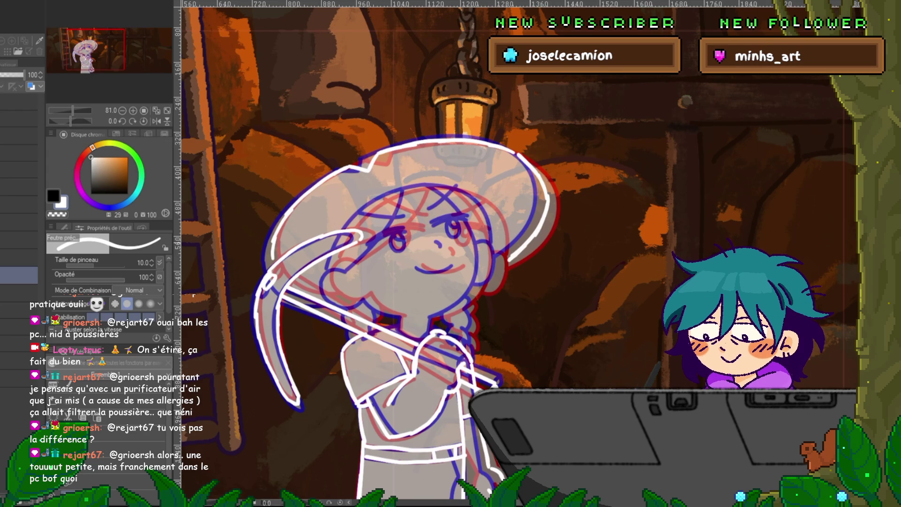
pyautogui.moveTo(422, 258); pyautogui.dragTo(411, 251)
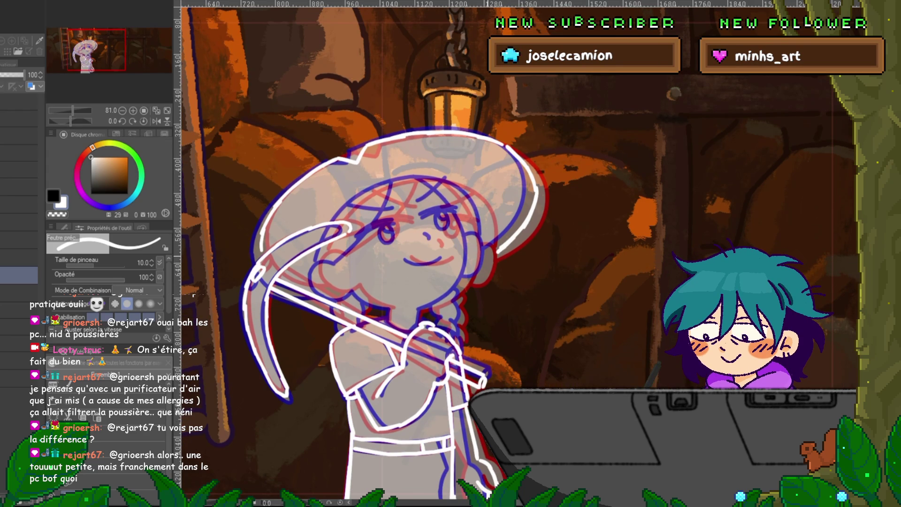
pyautogui.moveTo(488, 252); pyautogui.dragTo(485, 277)
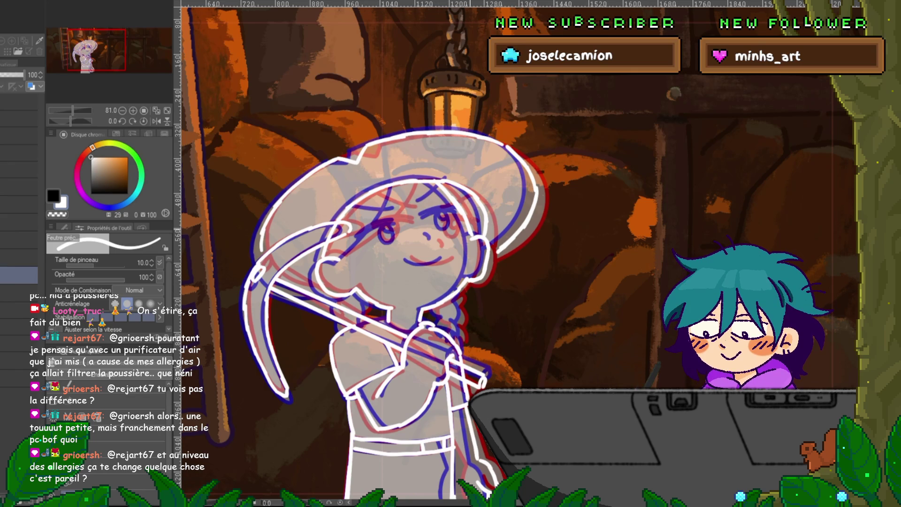
pyautogui.scroll(-2, 419, 249)
# Toggle the sketch layers and flip between frames to compare the lineart.
pyautogui.click(19, 275)
pyautogui.click(19, 275)
pyautogui.click(18, 275)
pyautogui.click(19, 275)
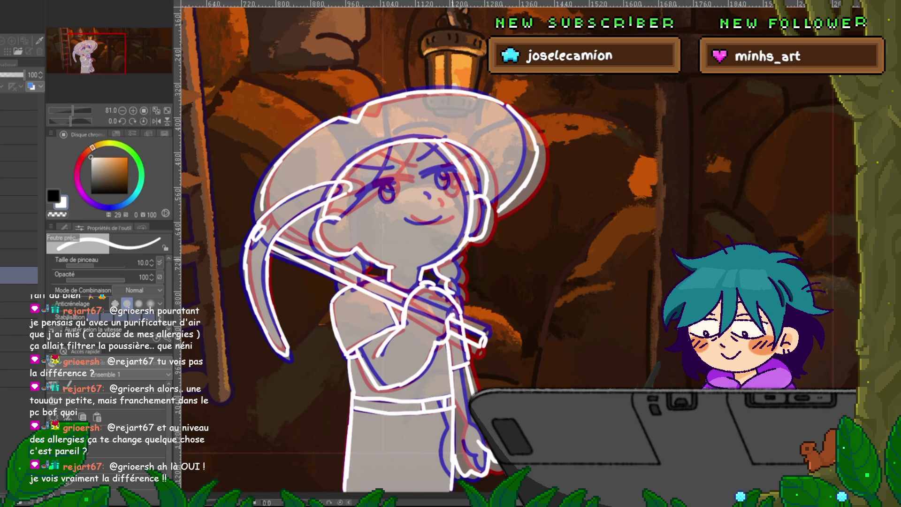
pyautogui.hotkey('ctrl', '.')
pyautogui.hotkey('ctrl', '.')
pyautogui.hotkey('ctrl', '.')
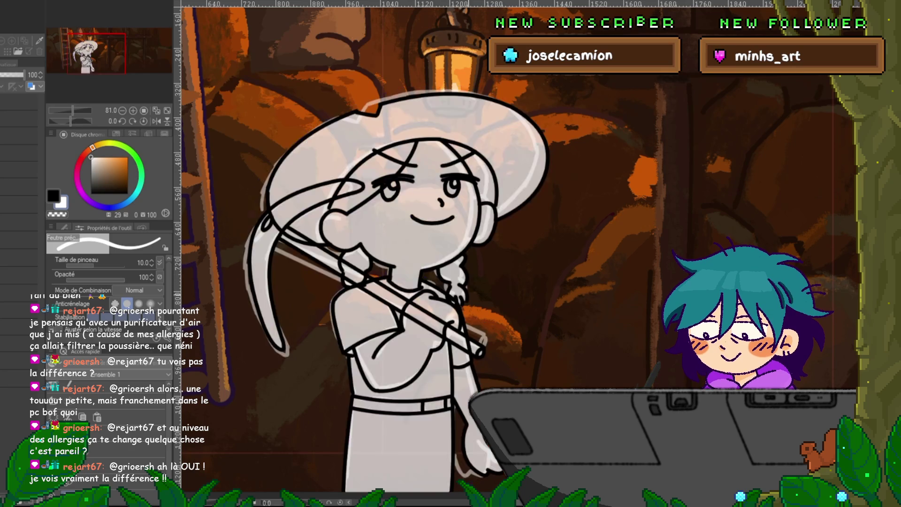
pyautogui.hotkey('ctrl', '.')
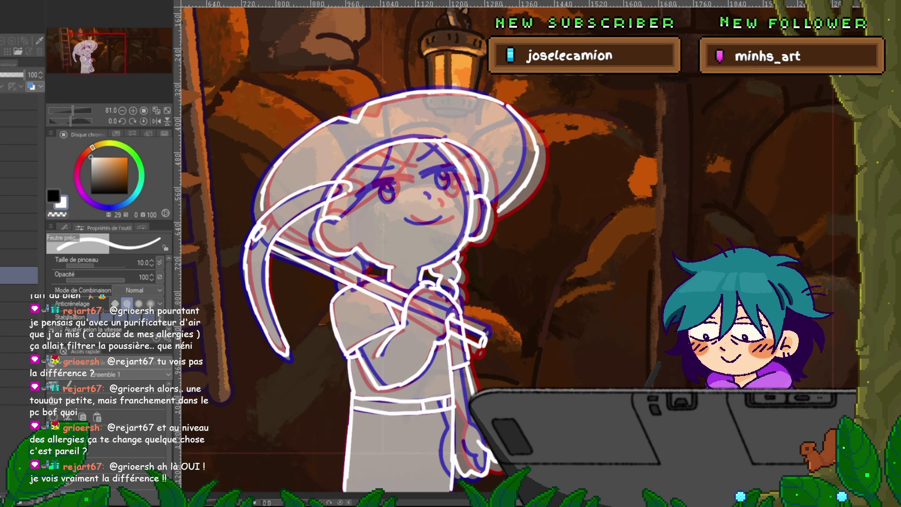
# Rotate the hand gripping the staff slightly counter-clockwise and nudge it a few pixels right.
pyautogui.hotkey('ctrl', 't')
pyautogui.moveTo(444, 276); pyautogui.dragTo(439, 253)
pyautogui.moveTo(474, 305); pyautogui.dragTo(481, 298)
pyautogui.press('Return')
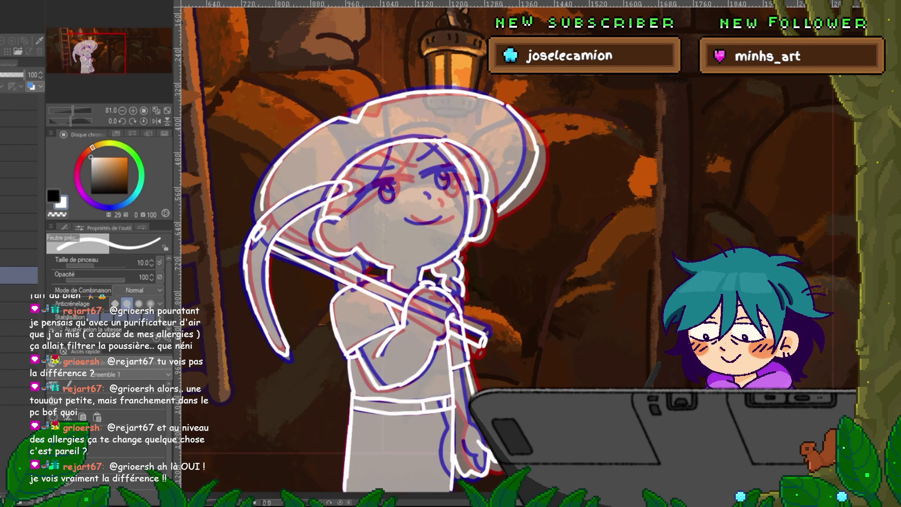
pyautogui.hotkey('ctrl', 't')
pyautogui.moveTo(447, 273); pyautogui.dragTo(450, 273)
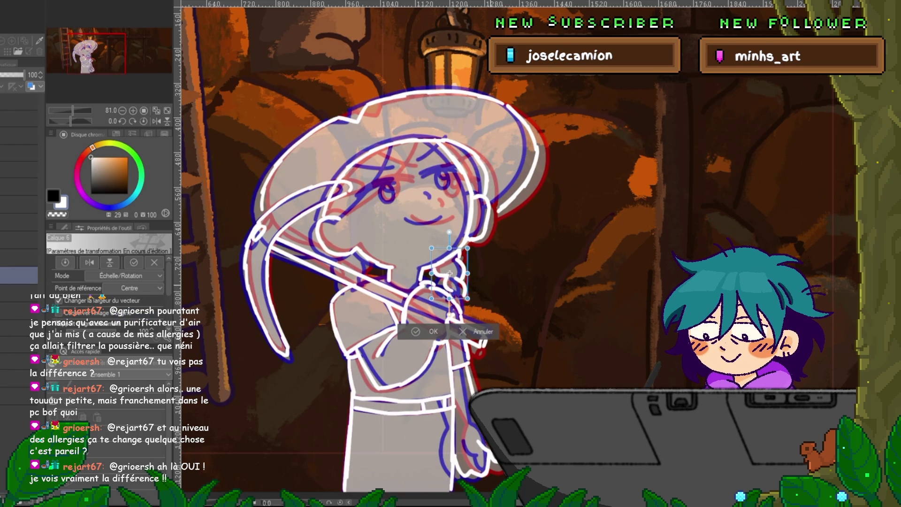
pyautogui.press('Return')
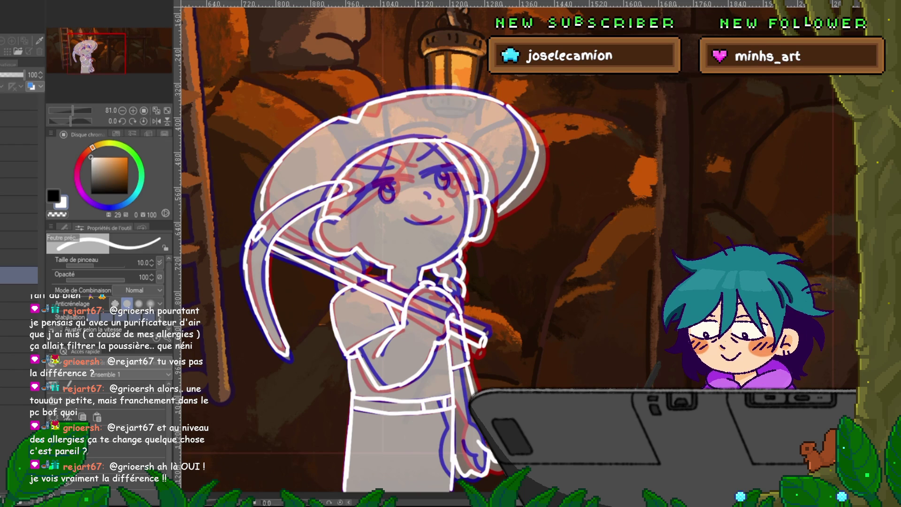
# Undo a stray test stroke beside the figure and recheck lines against the sketch layers.
pyautogui.moveTo(529, 252)
pyautogui.mouseDown()
pyautogui.moveTo(544, 234)
pyautogui.moveTo(583, 227)
pyautogui.mouseUp()
pyautogui.hotkey('ctrl', 'z')
pyautogui.click(19, 275)
pyautogui.click(19, 275)
pyautogui.click(18, 275)
pyautogui.click(19, 275)
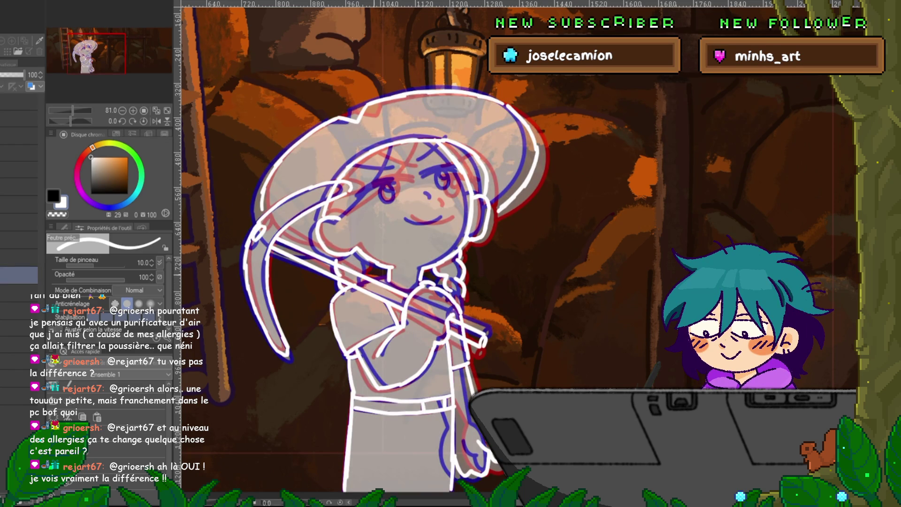
pyautogui.click(19, 275)
pyautogui.click(19, 275)
pyautogui.click(19, 275)
pyautogui.click(19, 275)
pyautogui.click(19, 274)
pyautogui.click(19, 274)
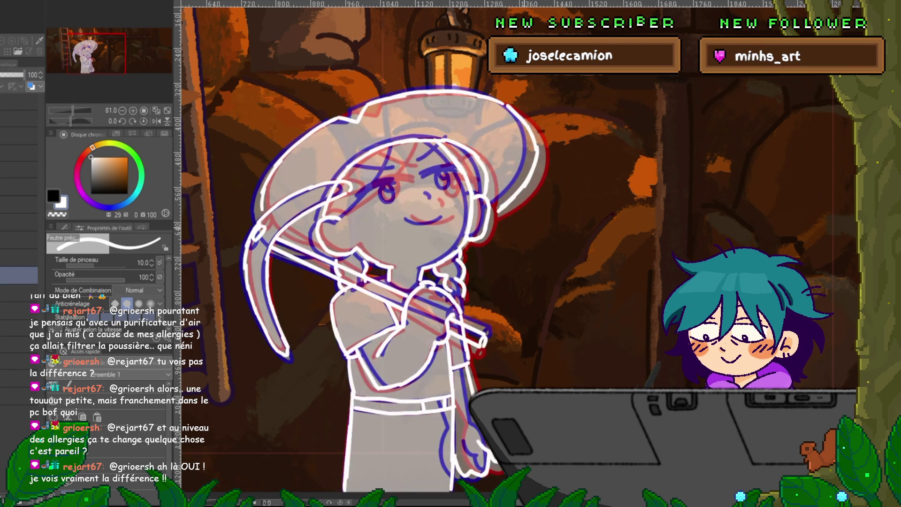
pyautogui.click(19, 274)
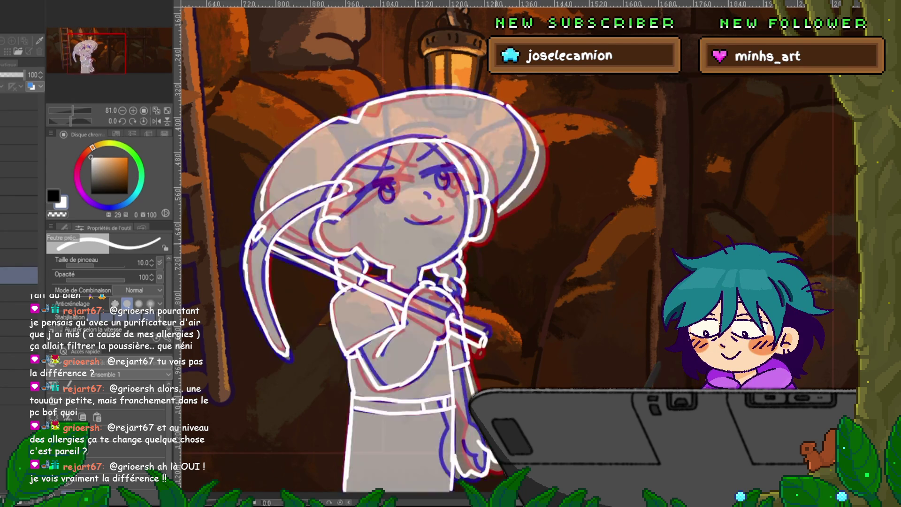
pyautogui.click(19, 275)
# Pan to the face and compare it between the inked and black lineart frames.
pyautogui.moveTo(422, 235); pyautogui.dragTo(399, 266)
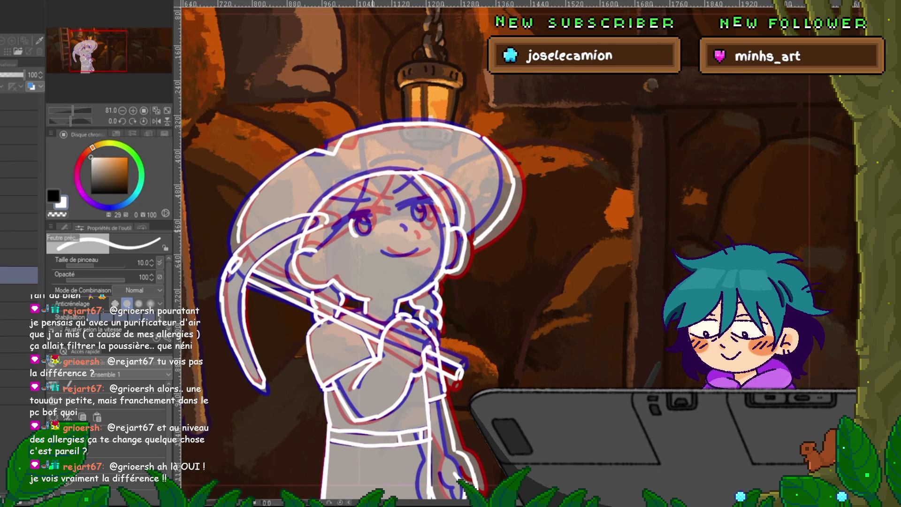
pyautogui.hotkey('ctrl', 'y')
pyautogui.hotkey('ctrl', 'z')
pyautogui.hotkey('ctrl', 'y')
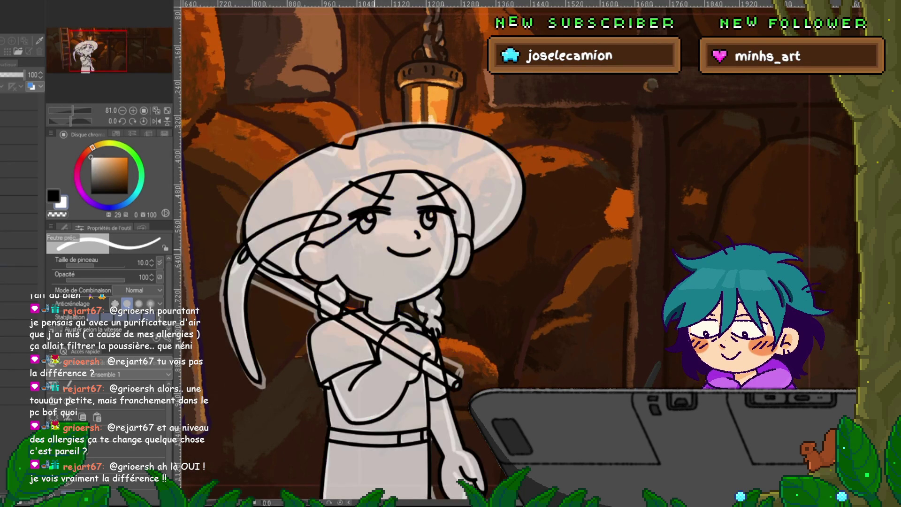
pyautogui.hotkey('ctrl', 'z')
pyautogui.hotkey('ctrl', 'y')
pyautogui.hotkey('ctrl', 'z')
# Rotate the selected eye slightly clockwise with a free transform.
pyautogui.press('m')
pyautogui.hotkey('ctrl', 'd')
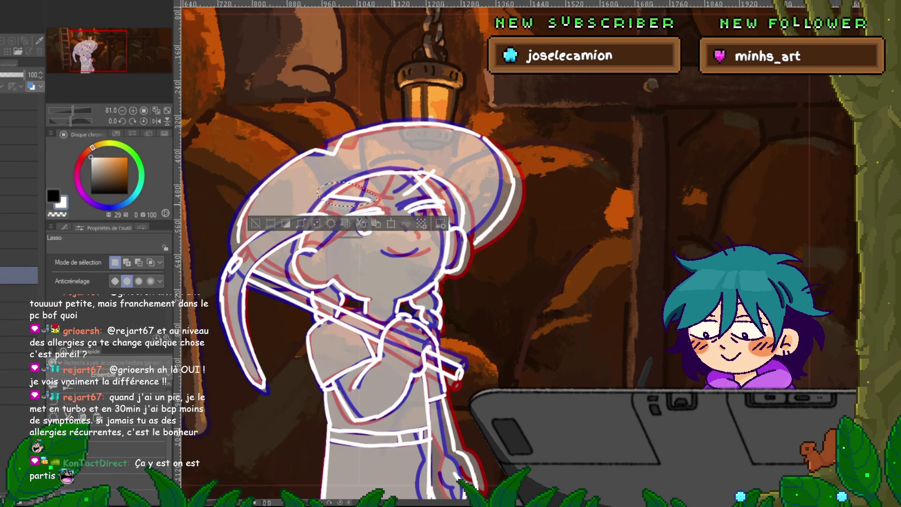
pyautogui.hotkey('ctrl', 't')
pyautogui.moveTo(357, 165); pyautogui.dragTo(360, 190)
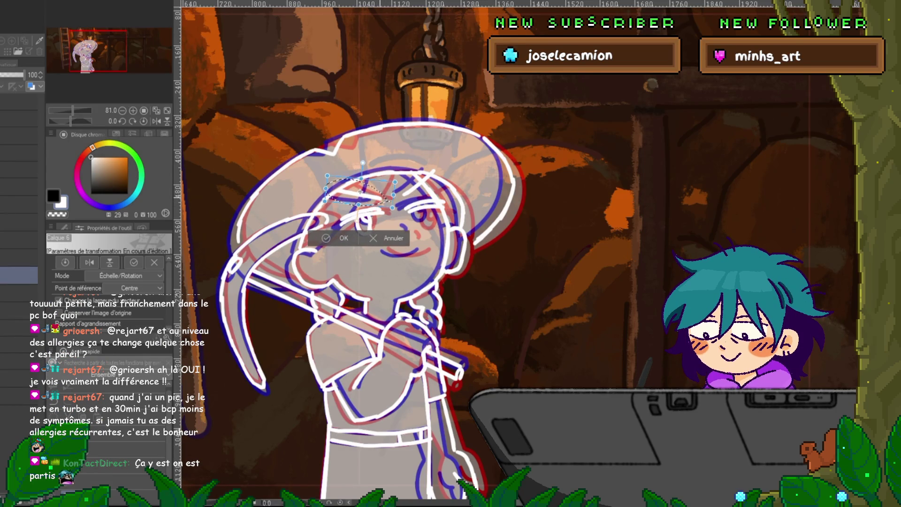
pyautogui.press('Return')
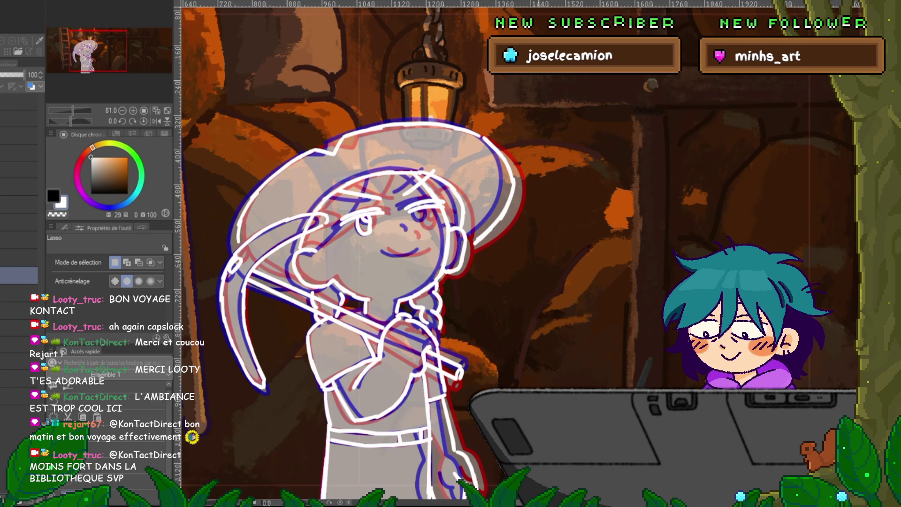
pyautogui.press('Right')
pyautogui.press('Left')
pyautogui.press('Right')
pyautogui.press('Left')
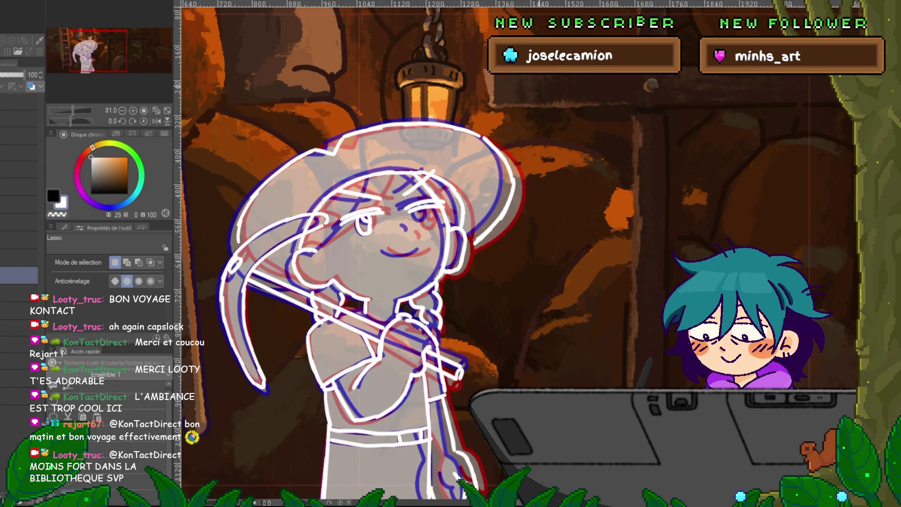
pyautogui.press('p')
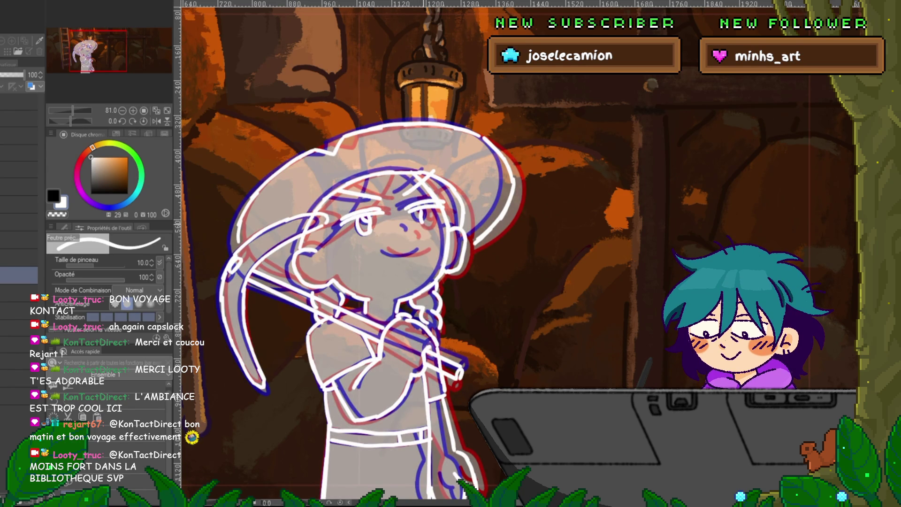
pyautogui.press('Left')
pyautogui.press('Right')
pyautogui.press('Left')
pyautogui.press('Right')
pyautogui.press('Right')
pyautogui.press('Left')
pyautogui.press('Right')
pyautogui.press('Left')
pyautogui.press('Right')
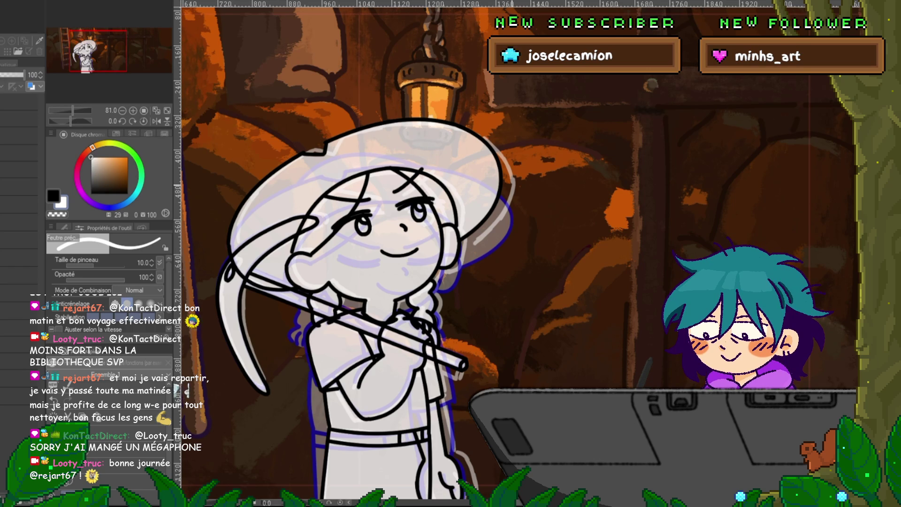
pyautogui.press('Right')
pyautogui.press('Left')
pyautogui.press('Right')
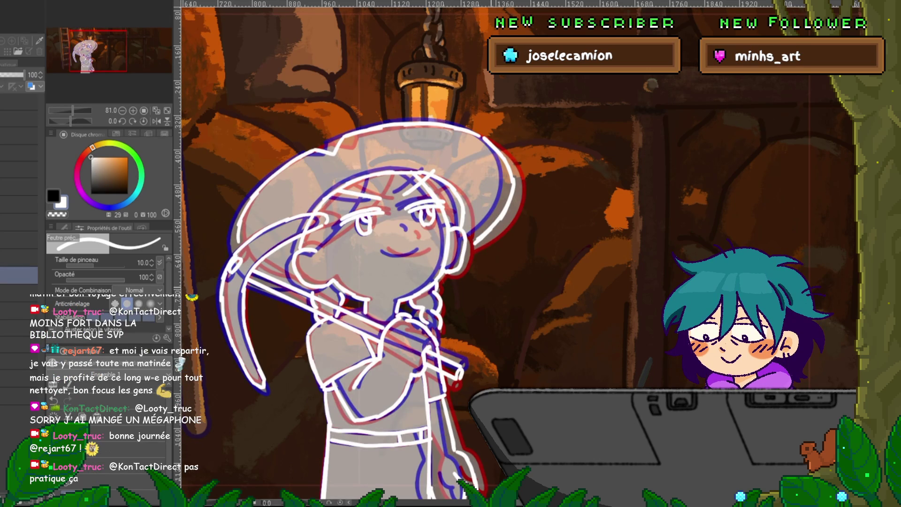
pyautogui.press('Left')
pyautogui.press('Right')
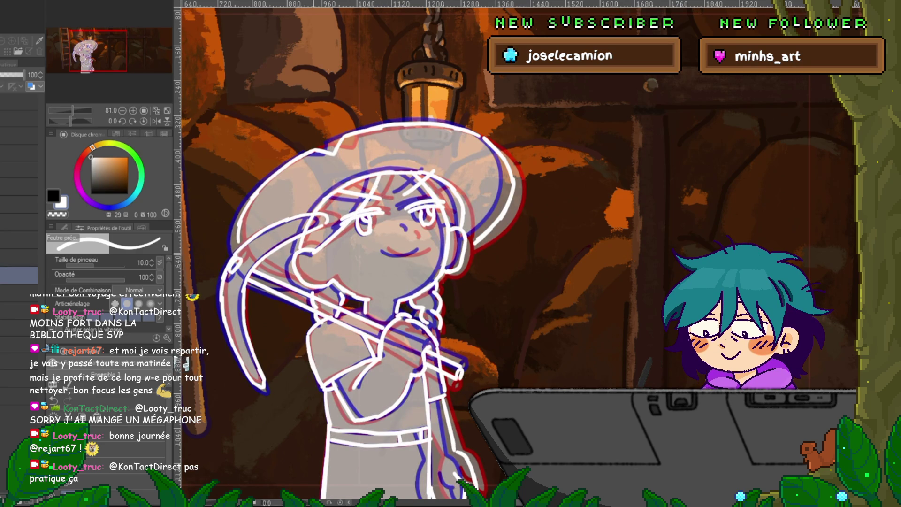
pyautogui.press('Right')
pyautogui.press('Left')
pyautogui.press('Right')
pyautogui.press('Right')
pyautogui.press('Right')
pyautogui.press('Left')
pyautogui.press('Left')
pyautogui.press('Left')
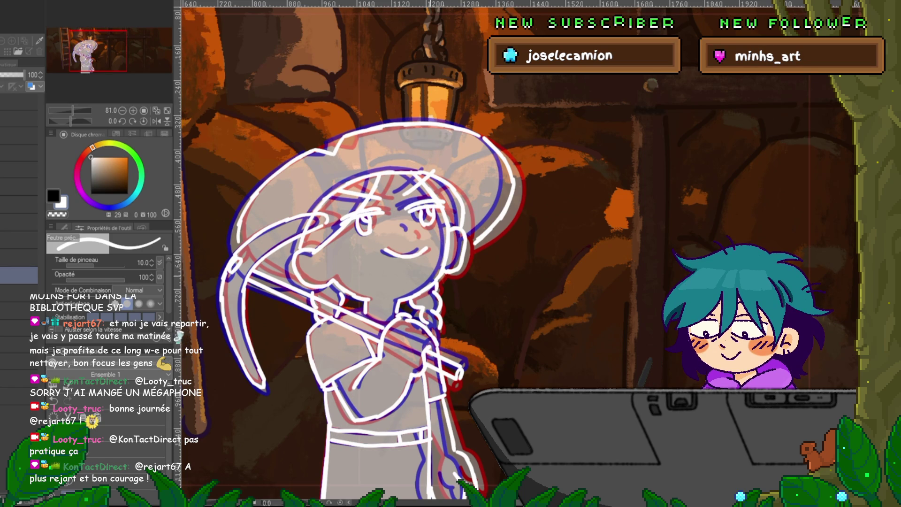
# Scroll the girl's upper body into view and pick the Lasso selection sub-tool (M).
pyautogui.scroll(-3, 356, 254)
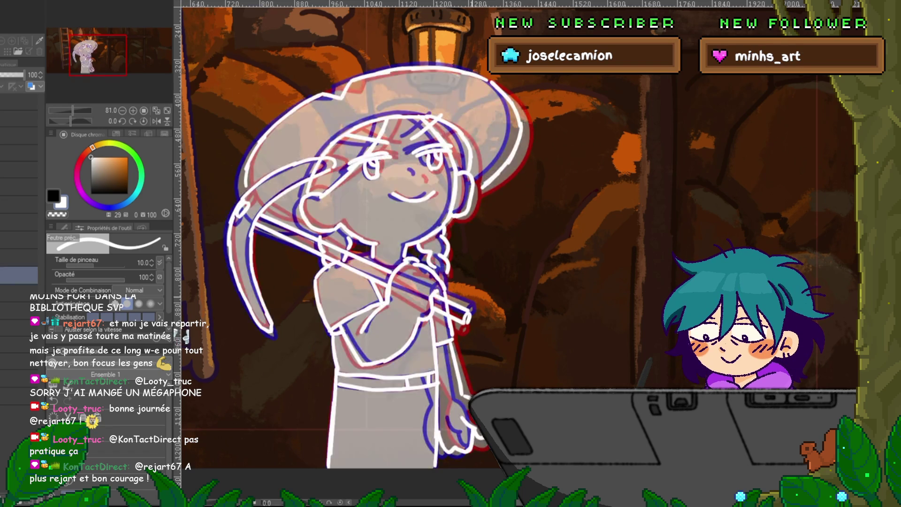
pyautogui.scroll(-3, 357, 235)
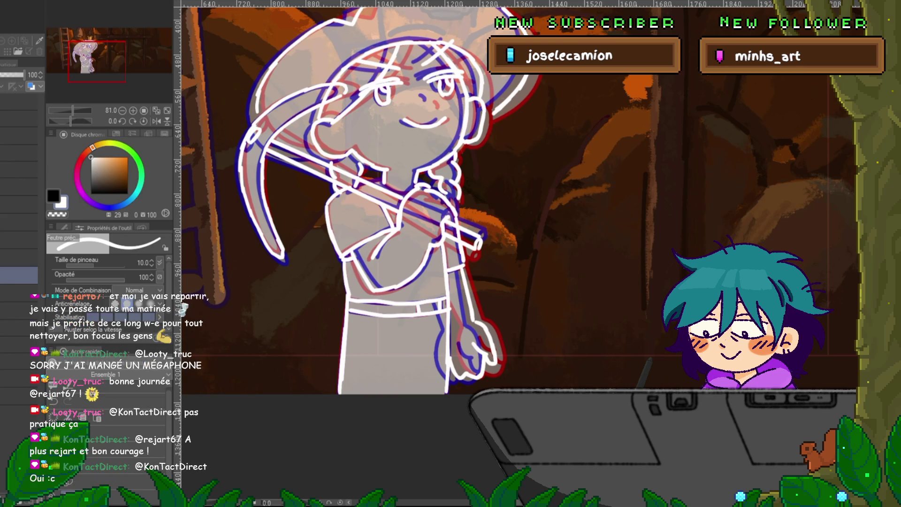
pyautogui.press('m')
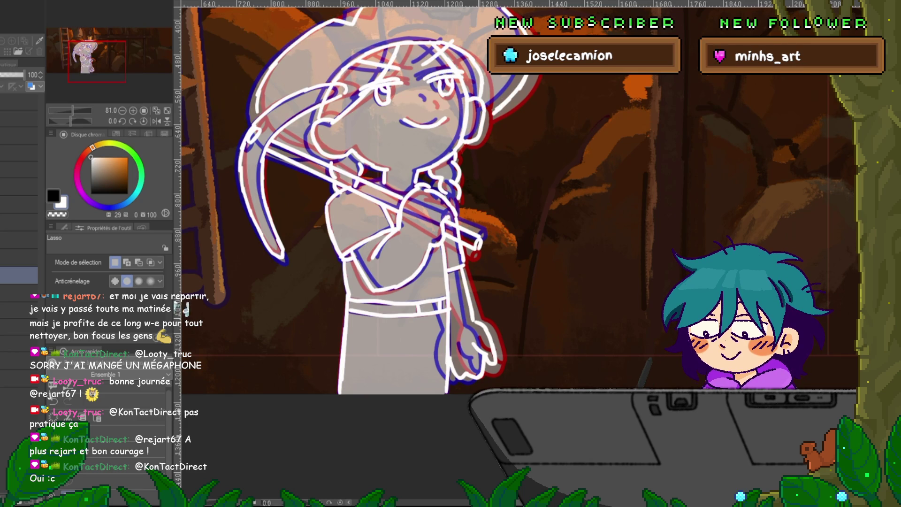
# Lasso the lower hand on the pickaxe handle and rotate it counterclockwise around the wrist.
pyautogui.moveTo(458, 343)
pyautogui.mouseDown()
pyautogui.moveTo(498, 384)
pyautogui.moveTo(478, 320)
pyautogui.moveTo(454, 323)
pyautogui.mouseUp()
pyautogui.hotkey('ctrl', 't')
pyautogui.moveTo(539, 362); pyautogui.dragTo(545, 345)
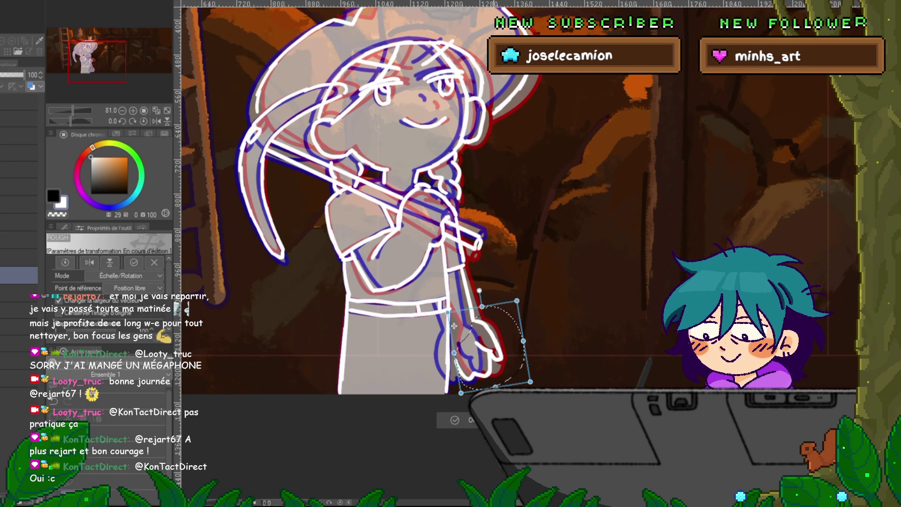
pyautogui.press('Return')
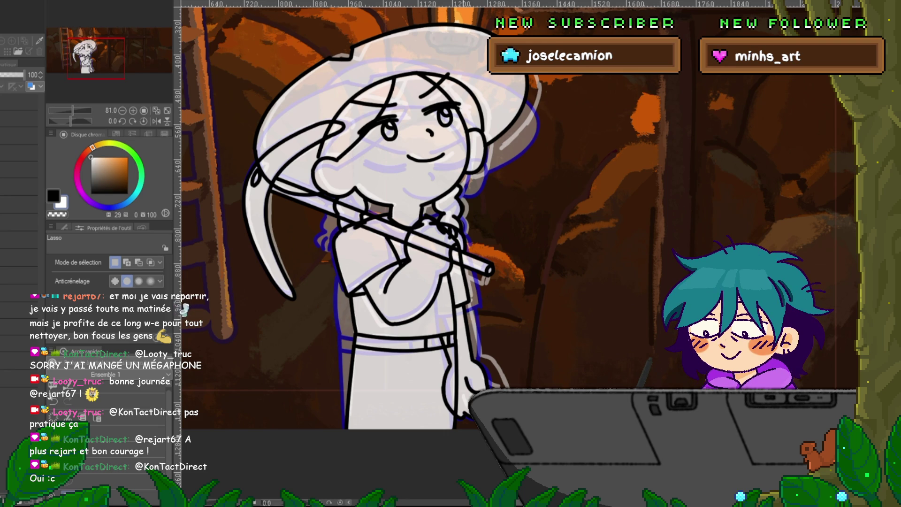
# Set one lineart layer's opacity to 56%.
pyautogui.press('space')
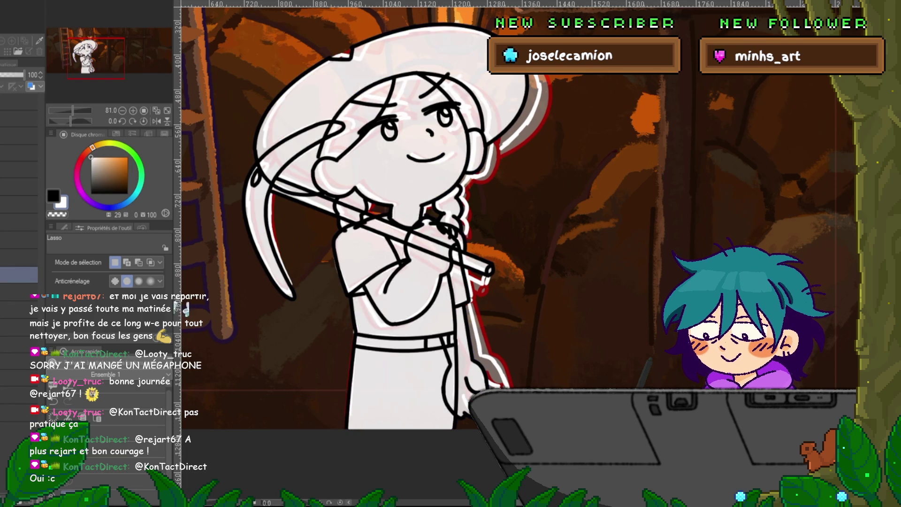
pyautogui.click(19, 308)
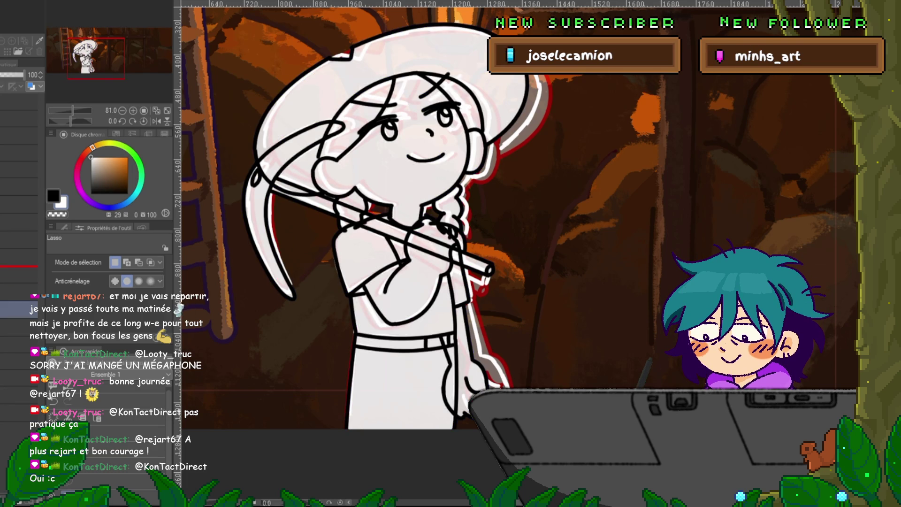
pyautogui.click(19, 274)
pyautogui.click(14, 74)
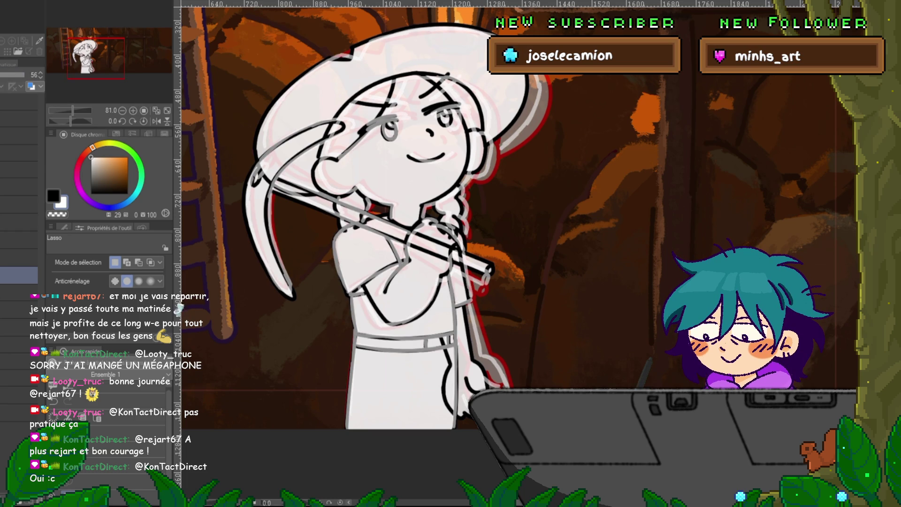
# On the next layer down, lasso a shape around the whole girl and fill it black.
pyautogui.click(18, 292)
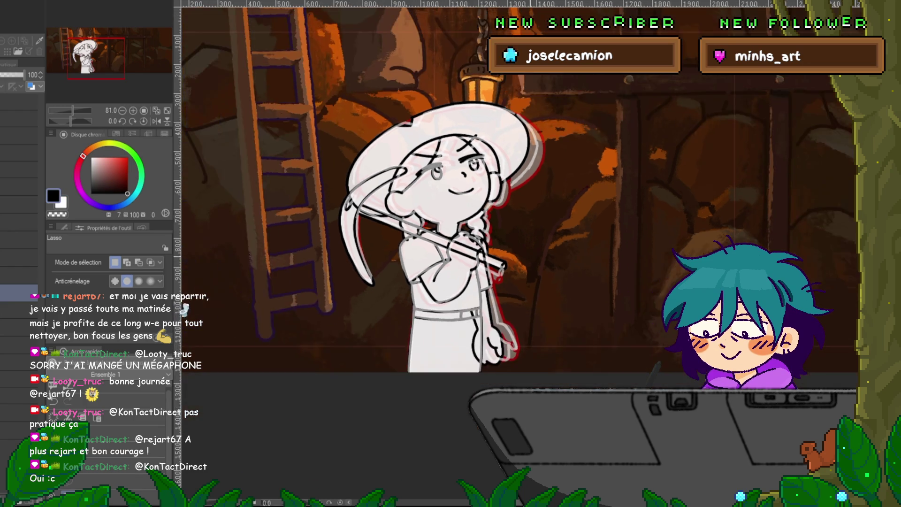
pyautogui.hotkey('ctrl', '-')
pyautogui.moveTo(558, 127)
pyautogui.mouseDown()
pyautogui.moveTo(583, 190)
pyautogui.moveTo(371, 370)
pyautogui.moveTo(638, 230)
pyautogui.moveTo(586, 187)
pyautogui.mouseUp()
pyautogui.hotkey('alt', 'Delete')
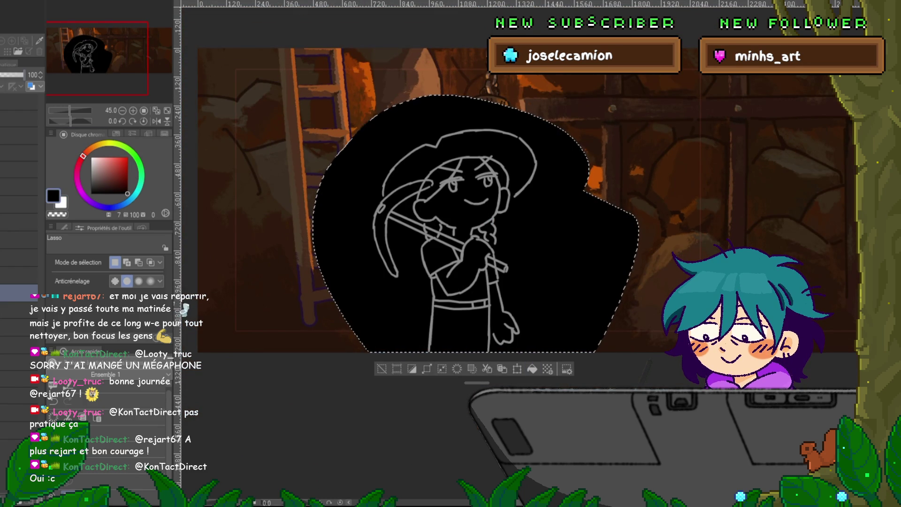
# Lower the black fill layer's opacity to 32 and clear the selection.
pyautogui.click(8, 74)
pyautogui.hotkey('ctrl', 'd')
pyautogui.hotkey('ctrl', '+')
pyautogui.hotkey('ctrl', '+')
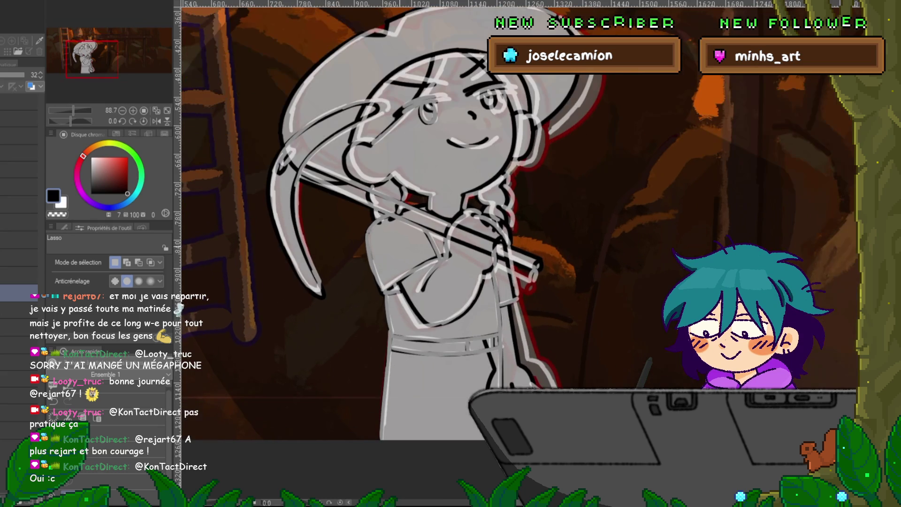
# Lower the sketch layer below to 73 opacity and review the 56 and 54 opacity layers.
pyautogui.click(19, 310)
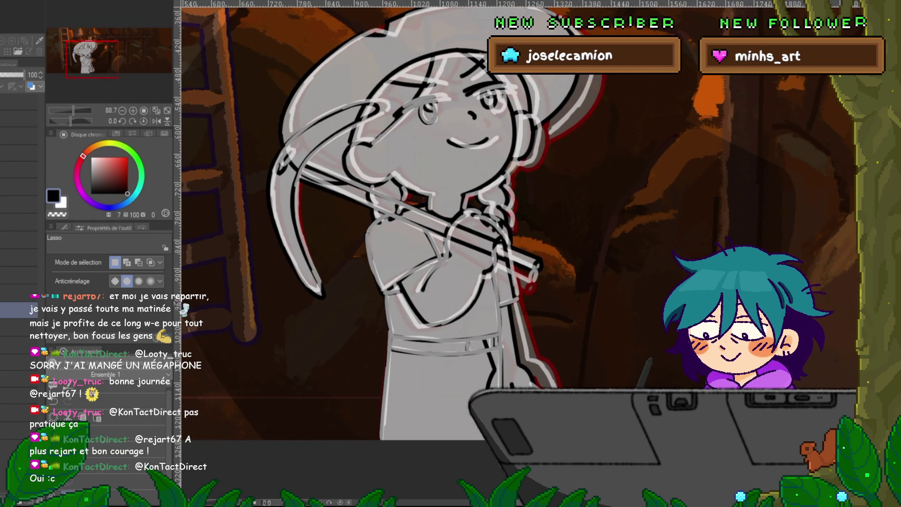
pyautogui.moveTo(23, 75); pyautogui.dragTo(10, 74)
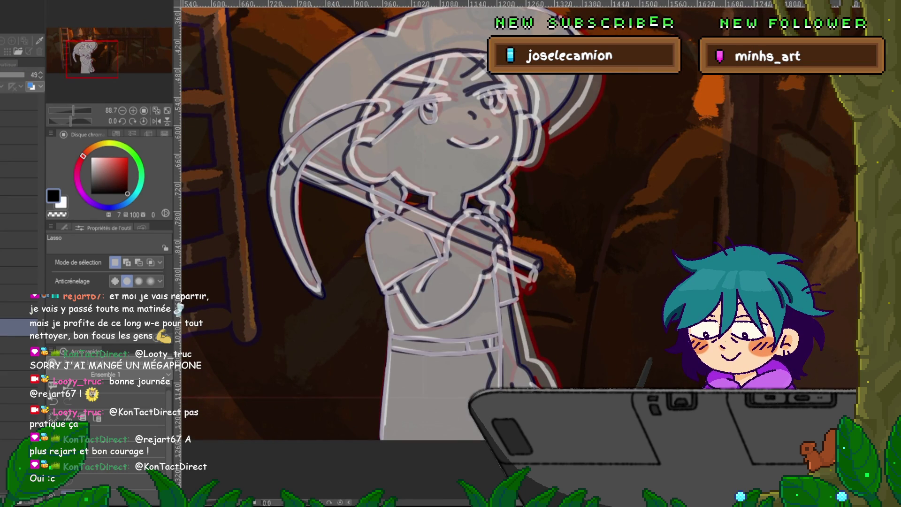
pyautogui.click(19, 276)
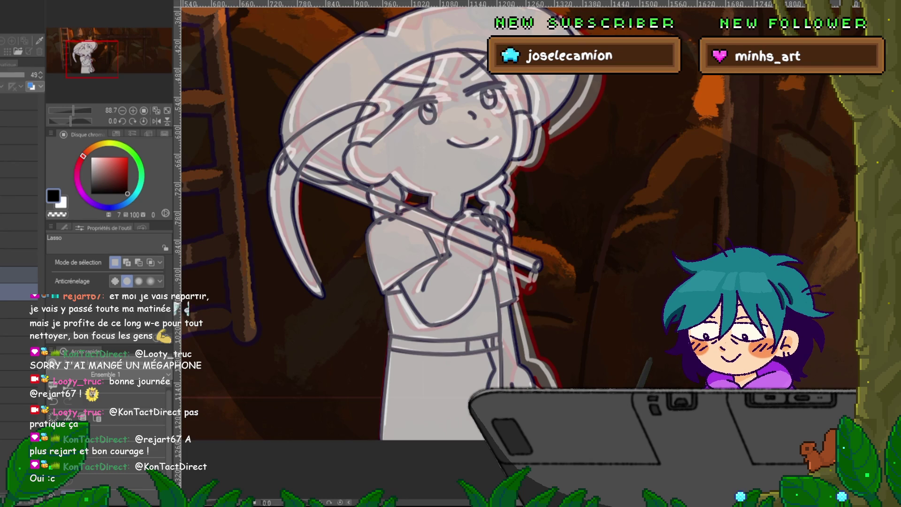
pyautogui.click(19, 328)
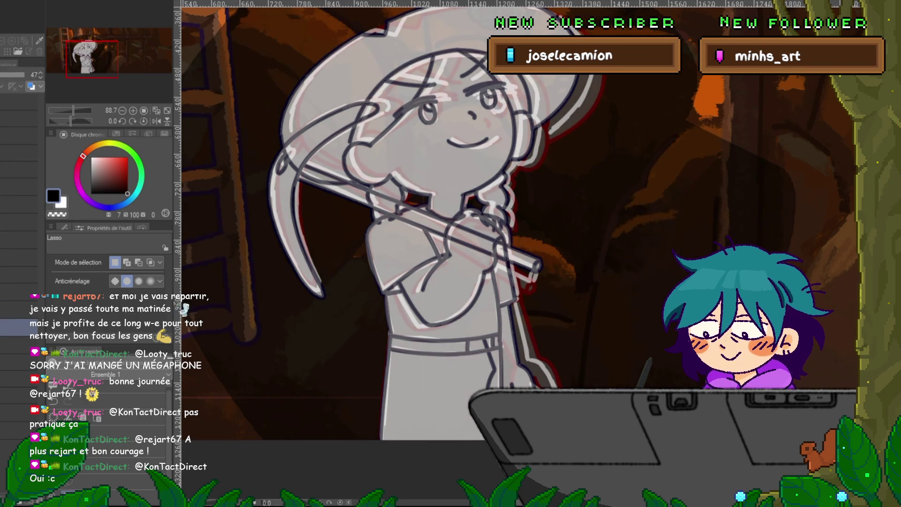
pyautogui.click(18, 308)
pyautogui.click(19, 274)
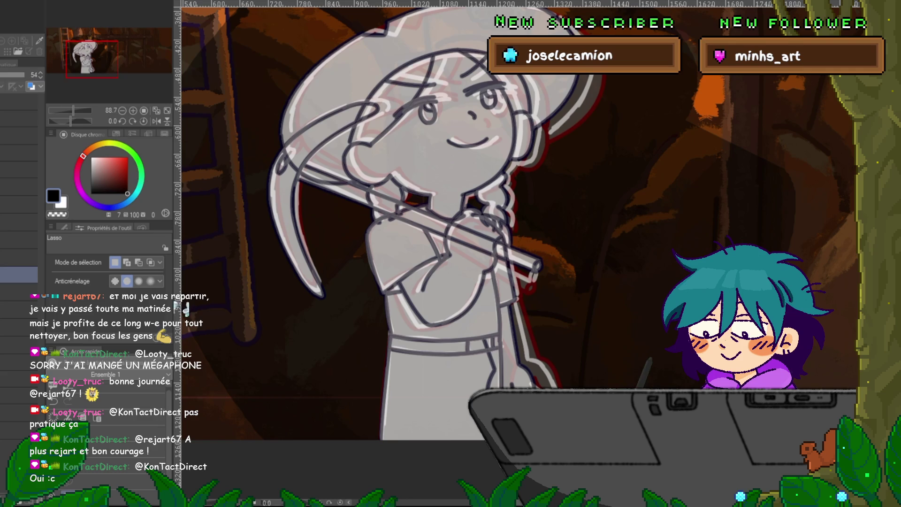
# Delete a layer further down the stack and compare the line art with other frames.
pyautogui.scroll(-1, 19, 328)
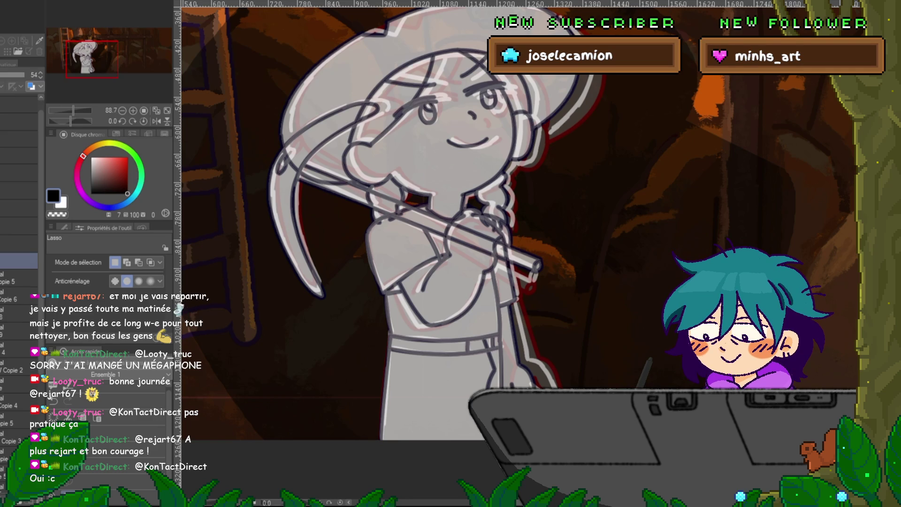
pyautogui.click(19, 383)
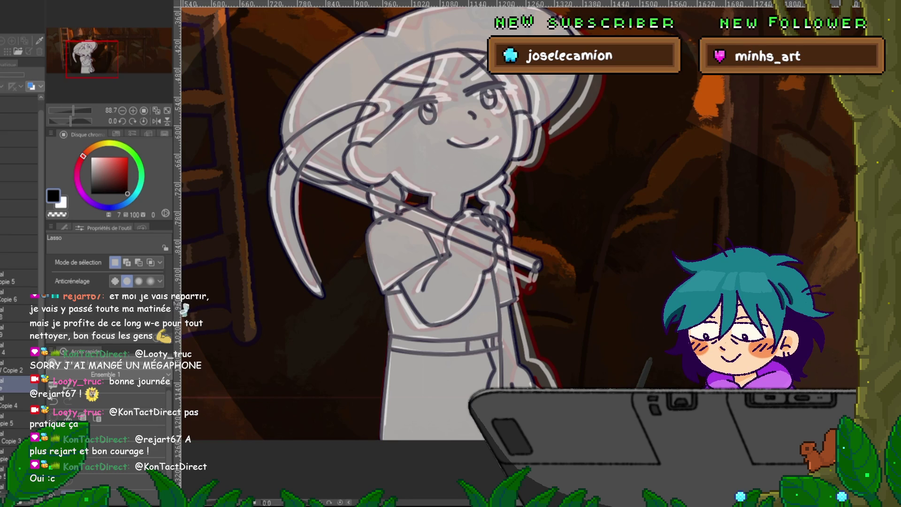
pyautogui.hotkey('ctrl', 'e')
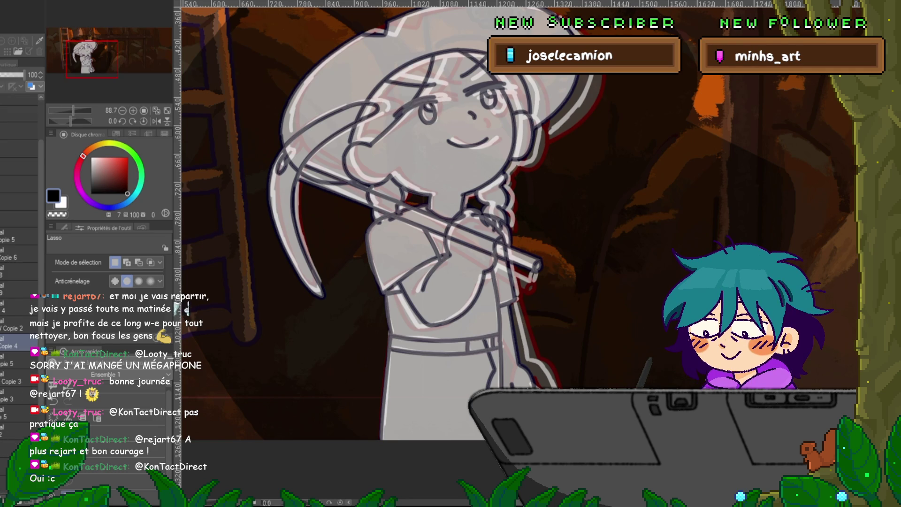
pyautogui.hotkey('ctrl', 'z')
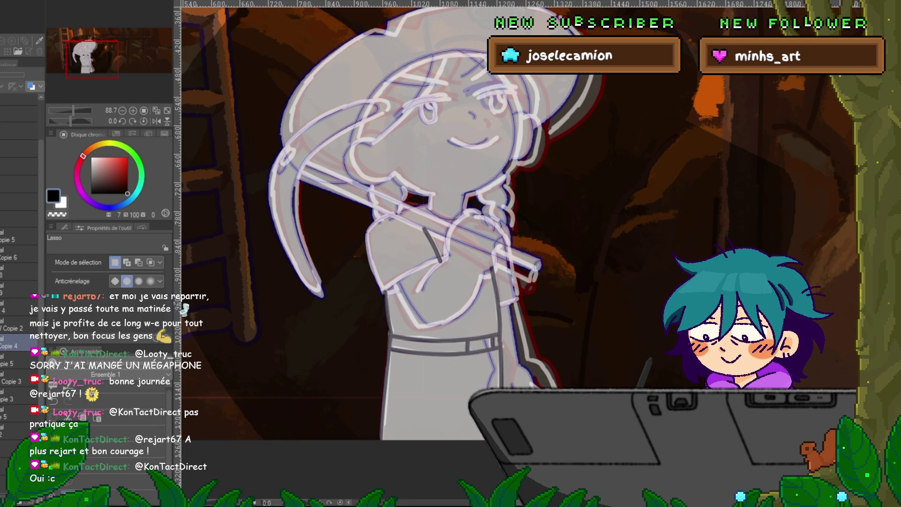
pyautogui.hotkey('ctrl', 'z')
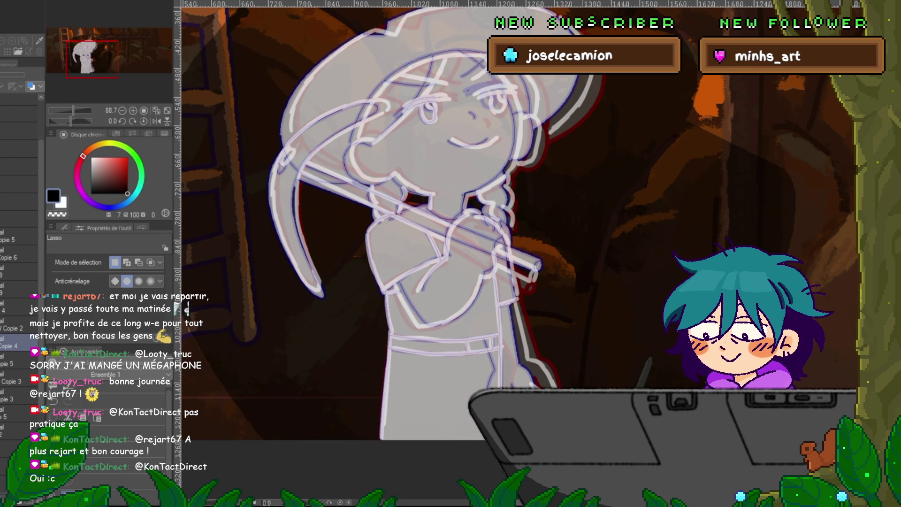
pyautogui.hotkey('ctrl', 'z')
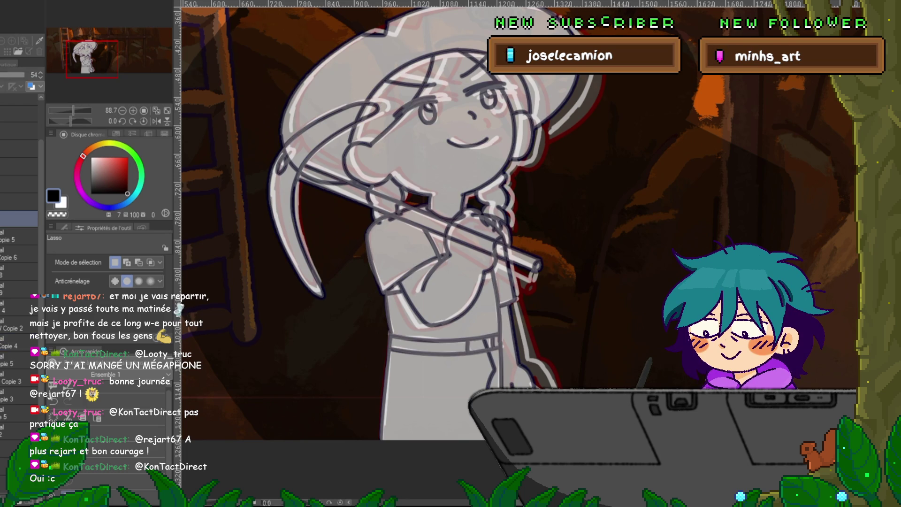
# Select layers lower in the stack and begin transforming the whole girl figure.
pyautogui.click(19, 275)
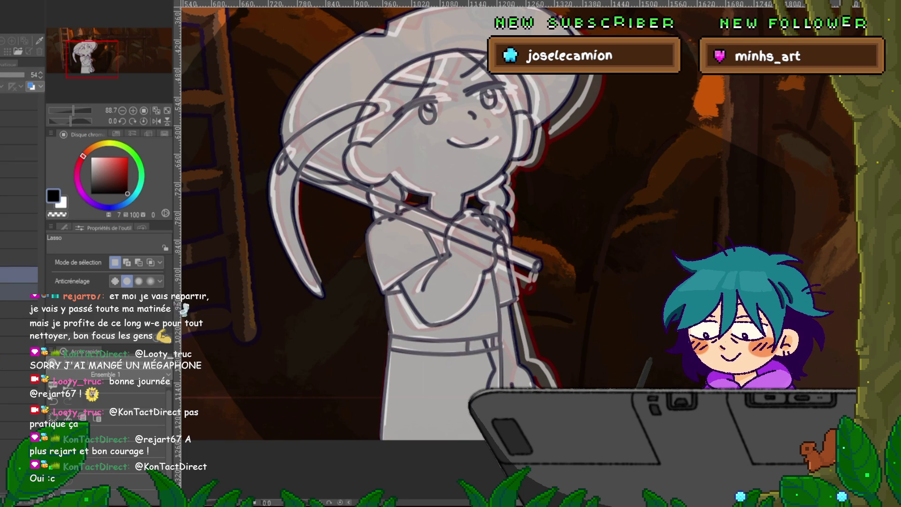
pyautogui.scroll(-2, 469, 226)
pyautogui.scroll(-2, 469, 225)
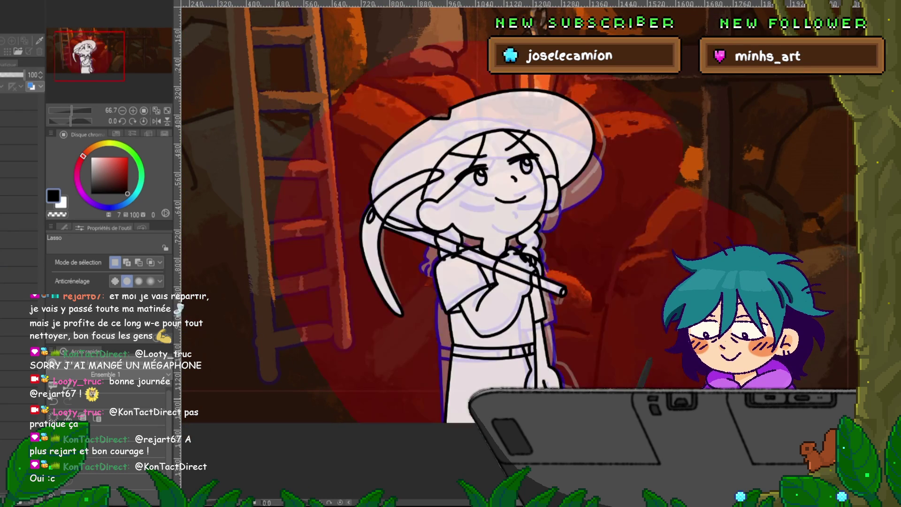
pyautogui.scroll(1, 469, 225)
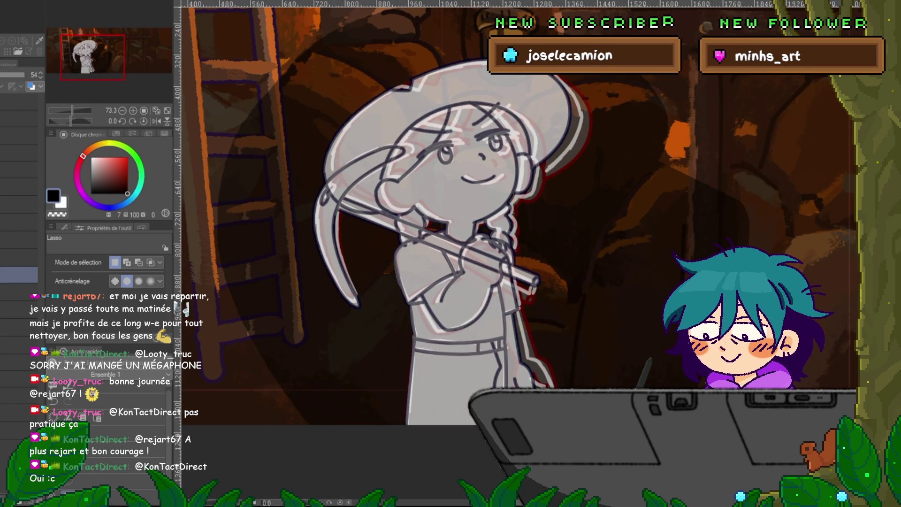
pyautogui.hotkey('ctrl', 't')
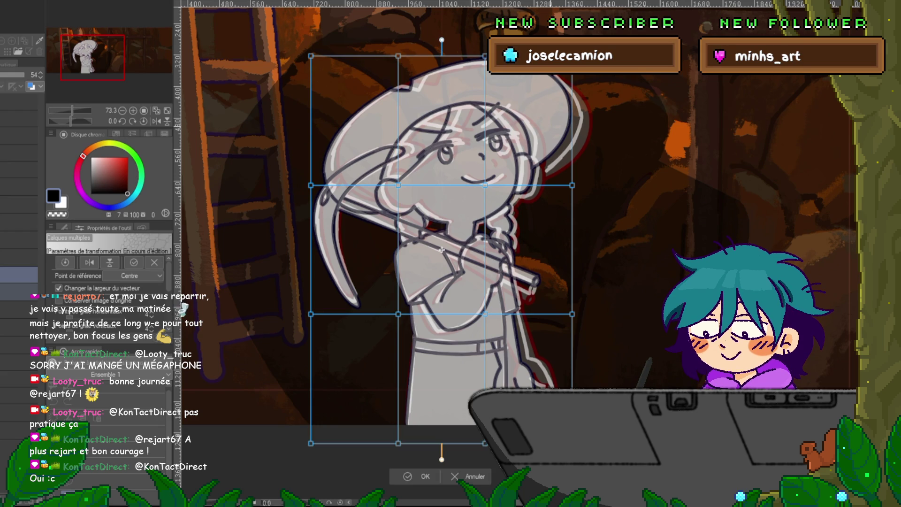
# Stretch the warp's top section down over the head, tilt it slightly, and apply it.
pyautogui.hscroll(2, 422, 235)
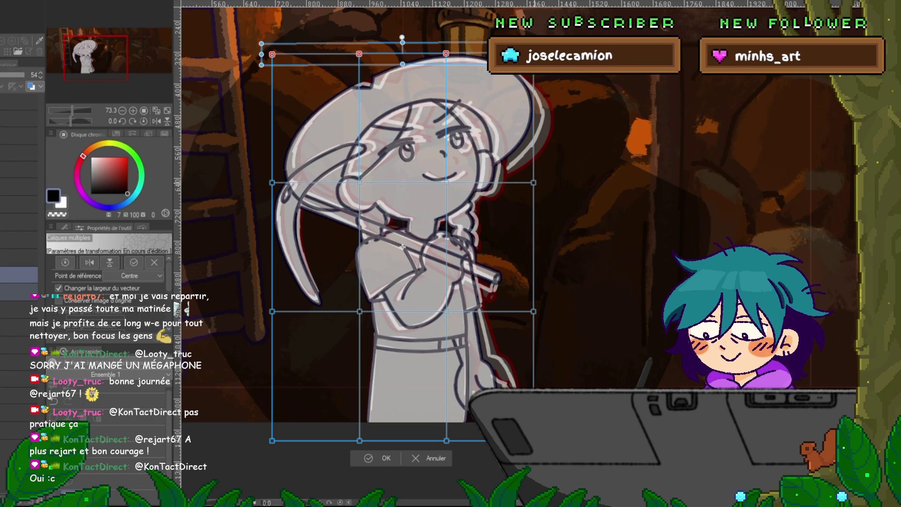
pyautogui.moveTo(402, 64); pyautogui.dragTo(403, 193)
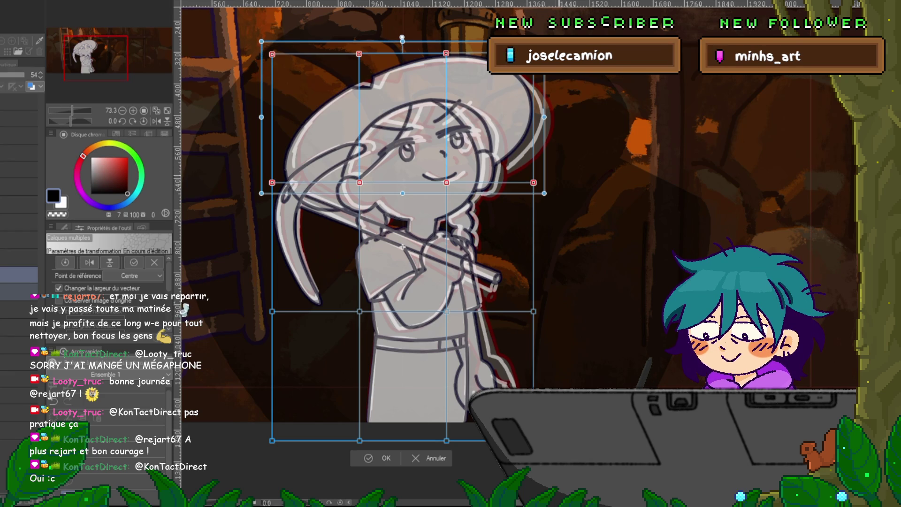
pyautogui.moveTo(552, 200); pyautogui.dragTo(555, 197)
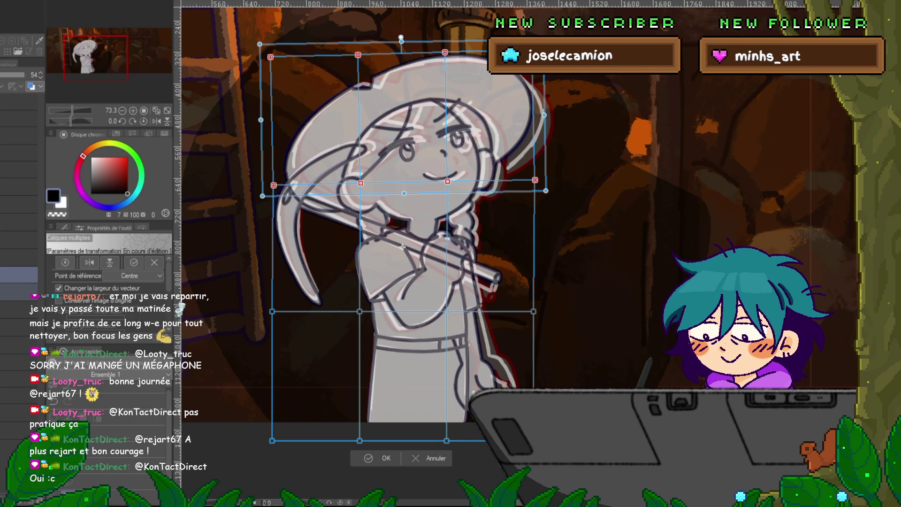
pyautogui.press('Return')
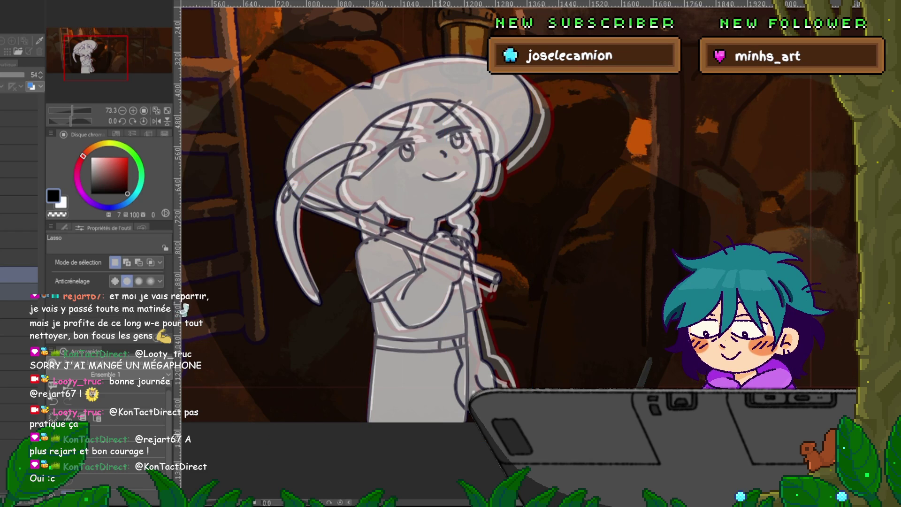
# Mesh-warp the sketch so the waist-to-hat-top points rotate slightly clockwise and shift right.
pyautogui.hotkey('ctrl', 't')
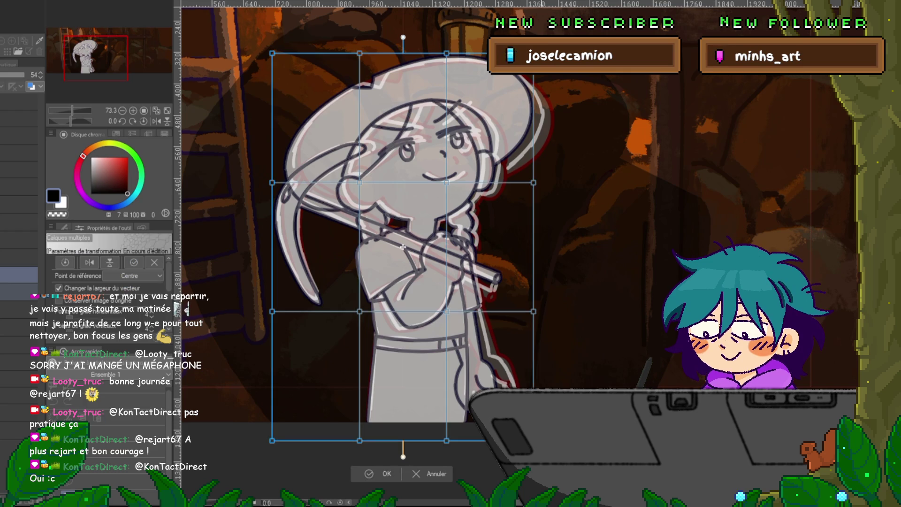
pyautogui.moveTo(436, 303); pyautogui.dragTo(542, 320)
pyautogui.keyDown('shift'); pyautogui.click(359, 311); pyautogui.keyUp('shift')
pyautogui.keyDown('shift'); pyautogui.click(272, 311); pyautogui.keyUp('shift')
pyautogui.keyDown('shift'); pyautogui.click(273, 182); pyautogui.keyUp('shift')
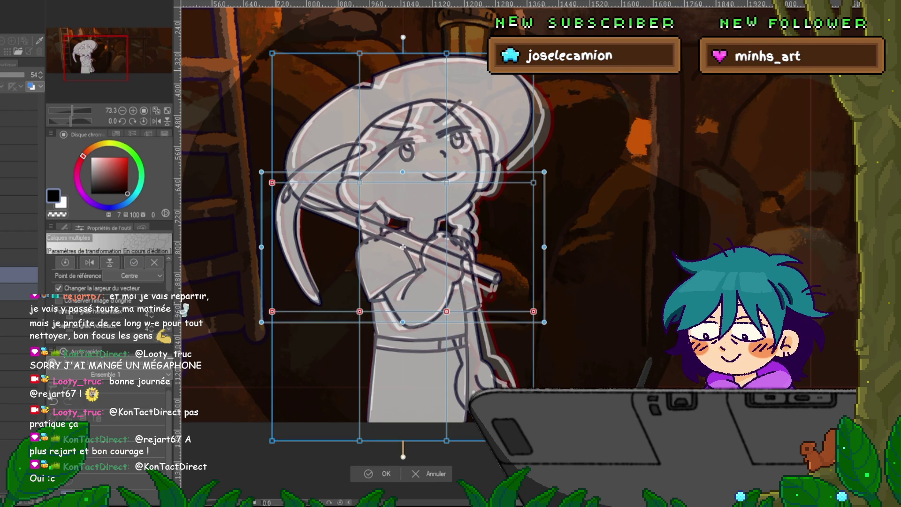
pyautogui.keyDown('shift'); pyautogui.click(272, 53); pyautogui.keyUp('shift')
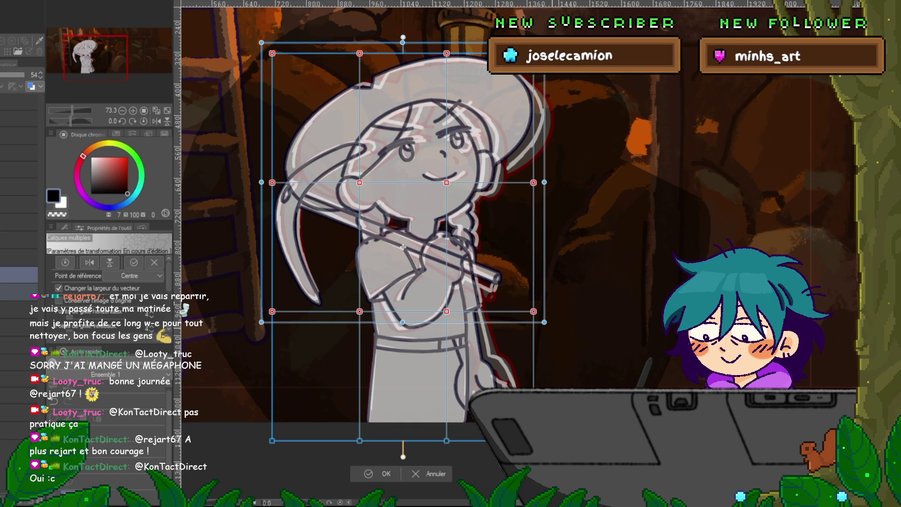
pyautogui.moveTo(403, 456); pyautogui.dragTo(401, 456)
pyautogui.press('Right')
pyautogui.press('Right')
pyautogui.press('Right')
pyautogui.press('Right')
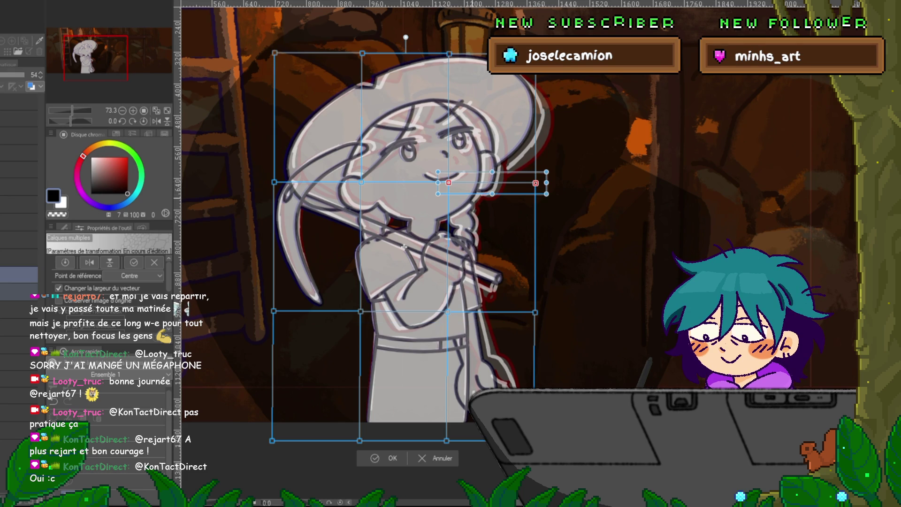
# Select the face-level and hat-top warp points on both sides.
pyautogui.moveTo(441, 175); pyautogui.dragTo(542, 190)
pyautogui.moveTo(265, 174); pyautogui.dragTo(368, 190)
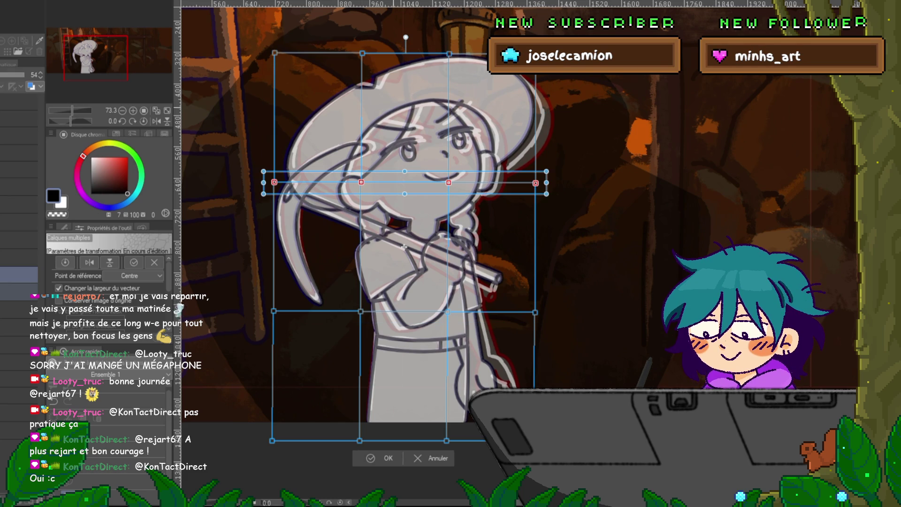
pyautogui.moveTo(266, 44); pyautogui.dragTo(458, 61)
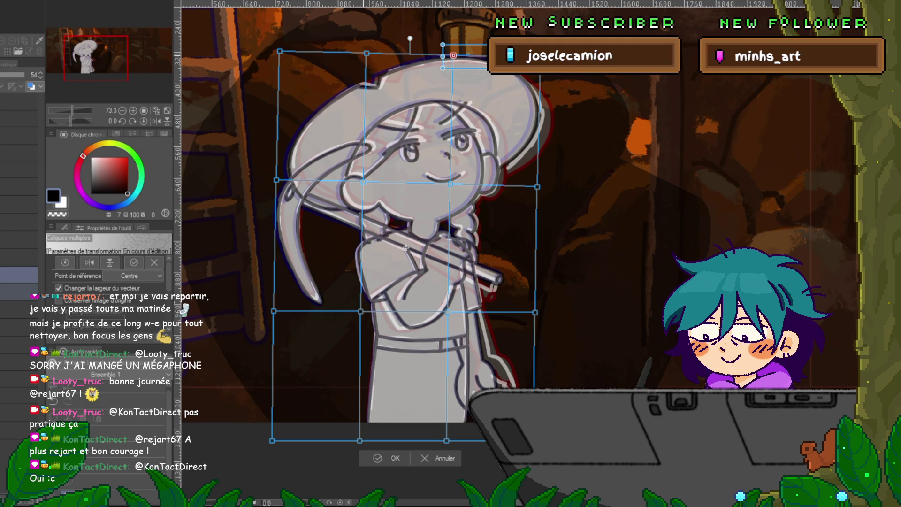
# Tilt the hat-top warp points slightly clockwise and nudge them right.
pyautogui.moveTo(356, 45); pyautogui.dragTo(460, 64)
pyautogui.keyDown('shift'); pyautogui.click(279, 51); pyautogui.keyUp('shift')
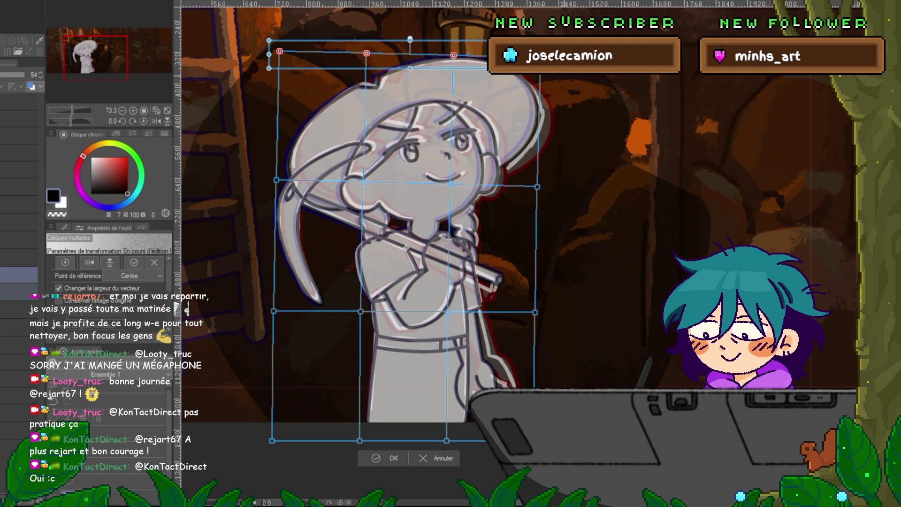
pyautogui.moveTo(264, 43); pyautogui.dragTo(265, 40)
pyautogui.press('Right')
pyautogui.press('Right')
pyautogui.press('Right')
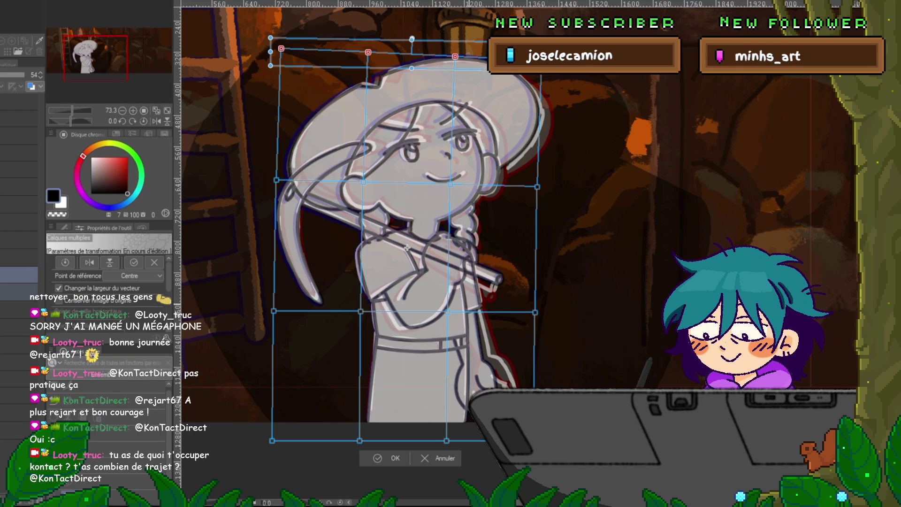
# Select all warp points and nudge the whole sketch slightly down and right.
pyautogui.keyDown('shift'); pyautogui.click(535, 312); pyautogui.keyUp('shift')
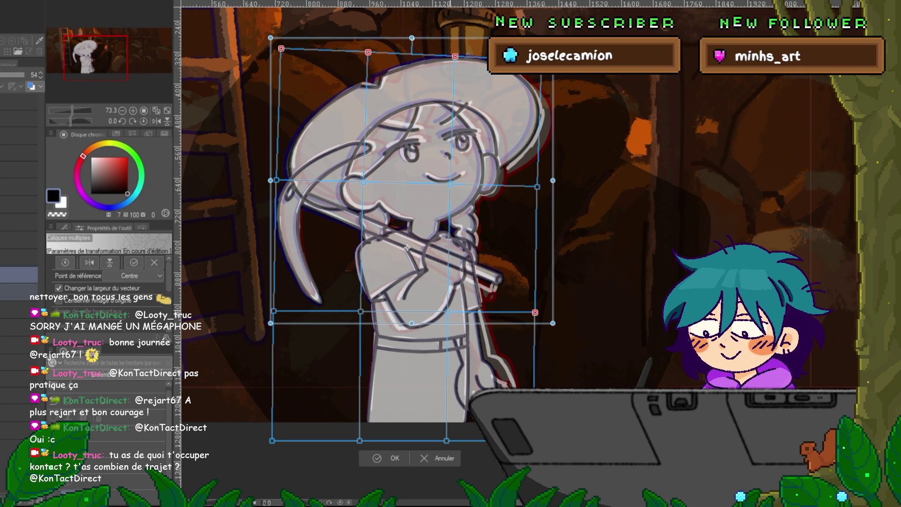
pyautogui.moveTo(265, 302); pyautogui.dragTo(458, 319)
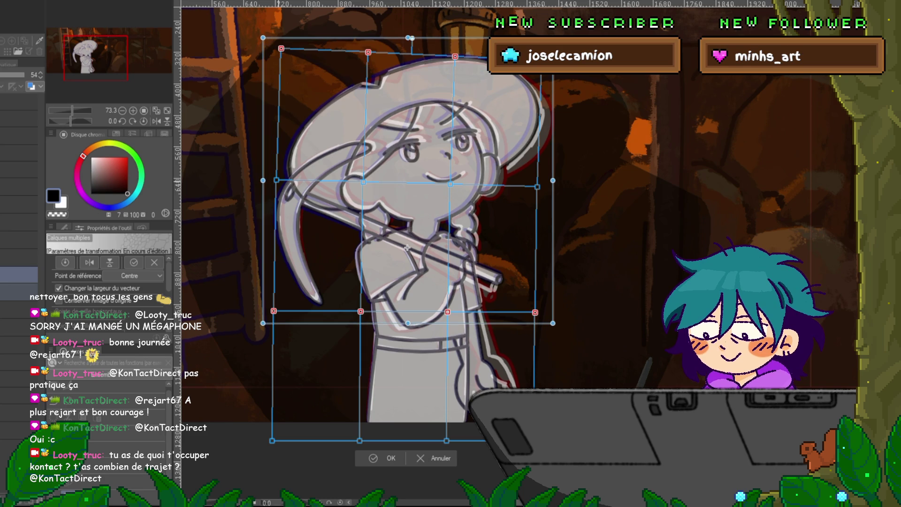
pyautogui.moveTo(268, 172); pyautogui.dragTo(370, 188)
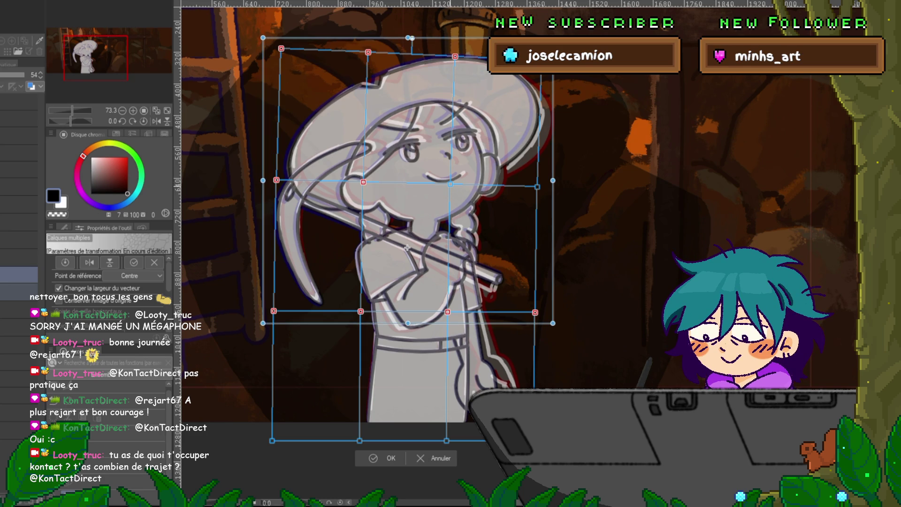
pyautogui.keyDown('shift'); pyautogui.click(450, 184); pyautogui.keyUp('shift')
pyautogui.press('Down')
pyautogui.press('Down')
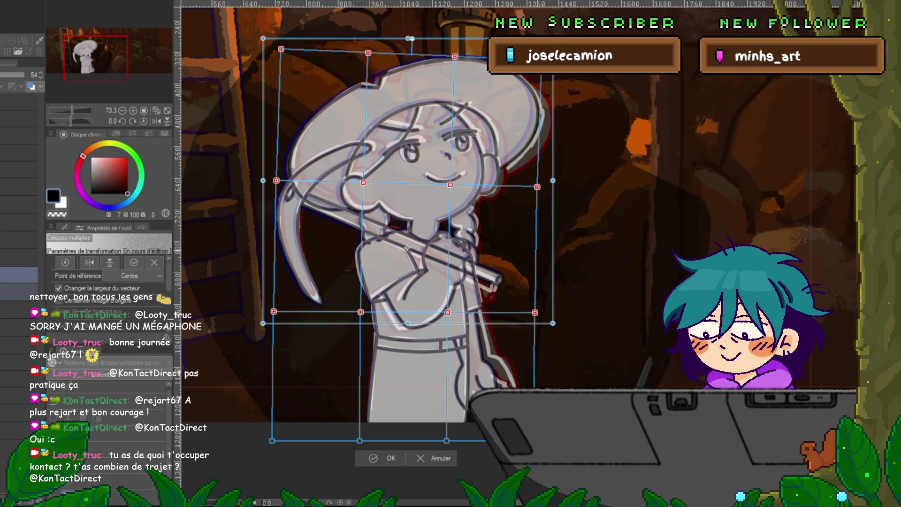
pyautogui.press('Right')
pyautogui.press('Right')
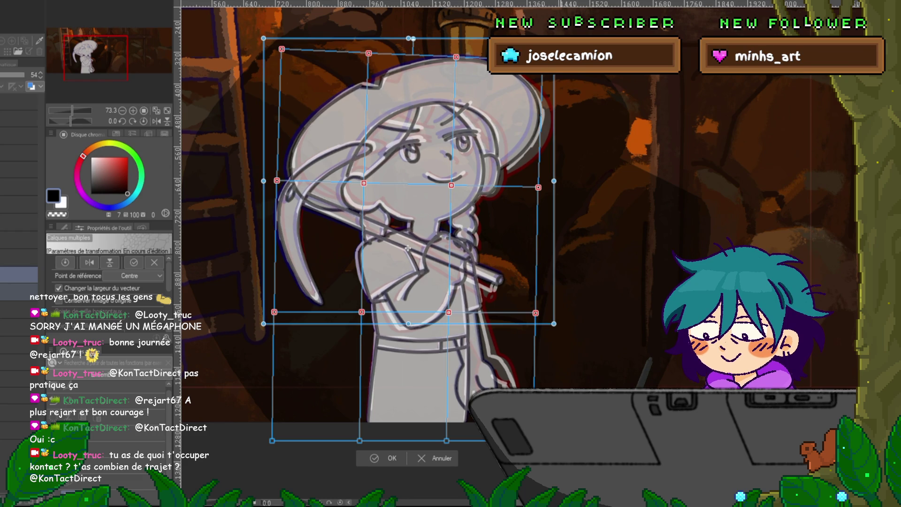
pyautogui.press('Left')
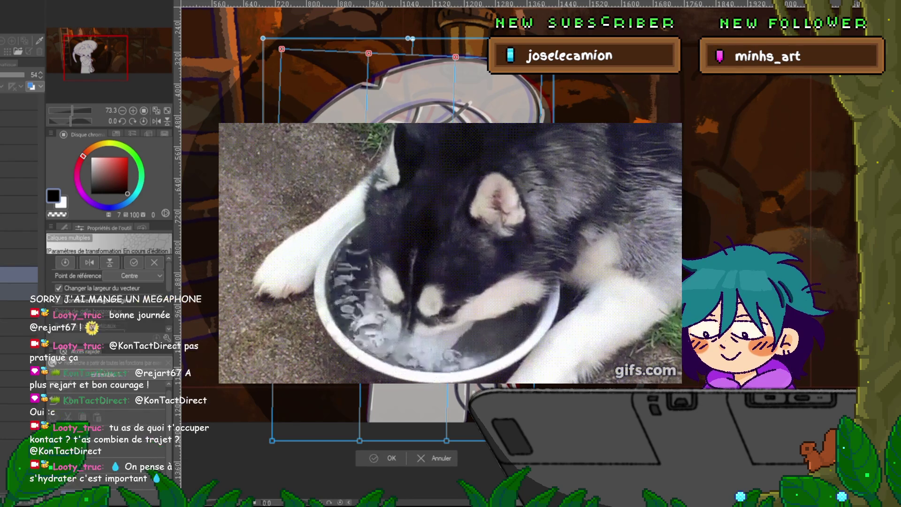
# Apply the warp and return to the greyed sketch layer.
pyautogui.press('Return')
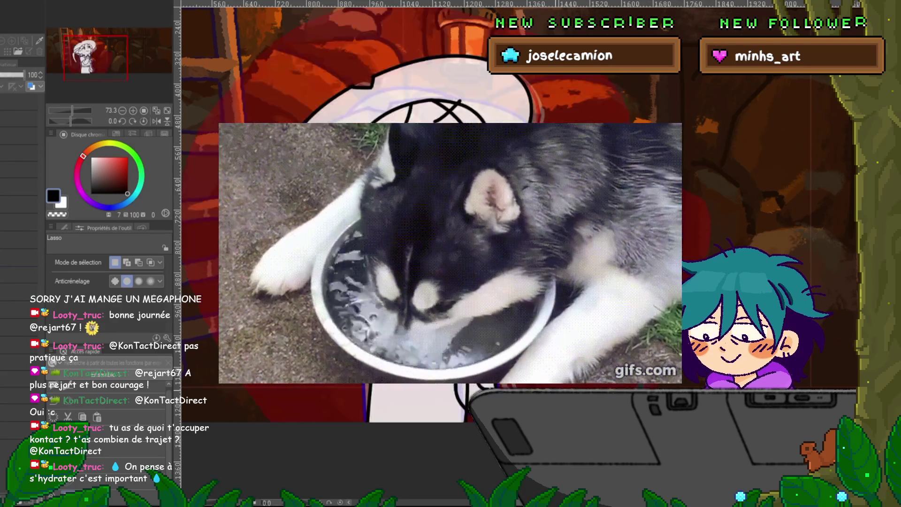
pyautogui.click(23, 75)
pyautogui.click(19, 274)
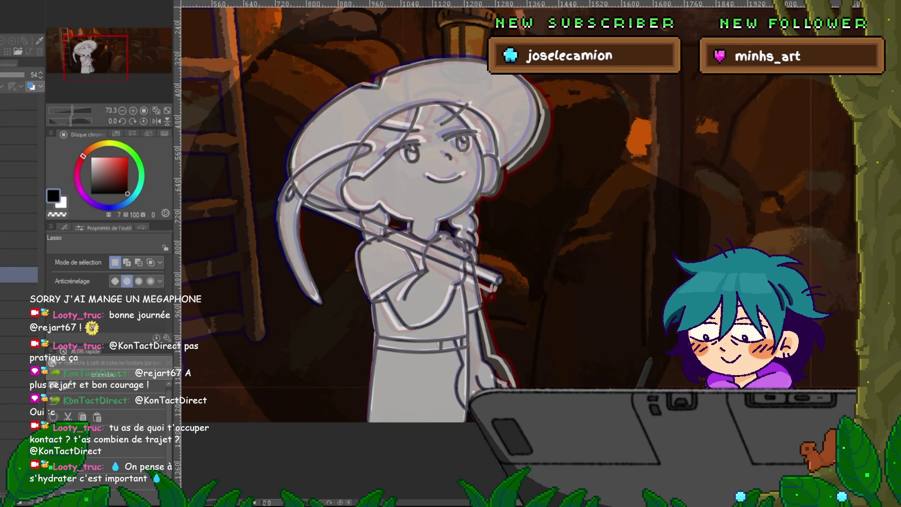
pyautogui.scroll(-2, 18, 328)
pyautogui.click(19, 206)
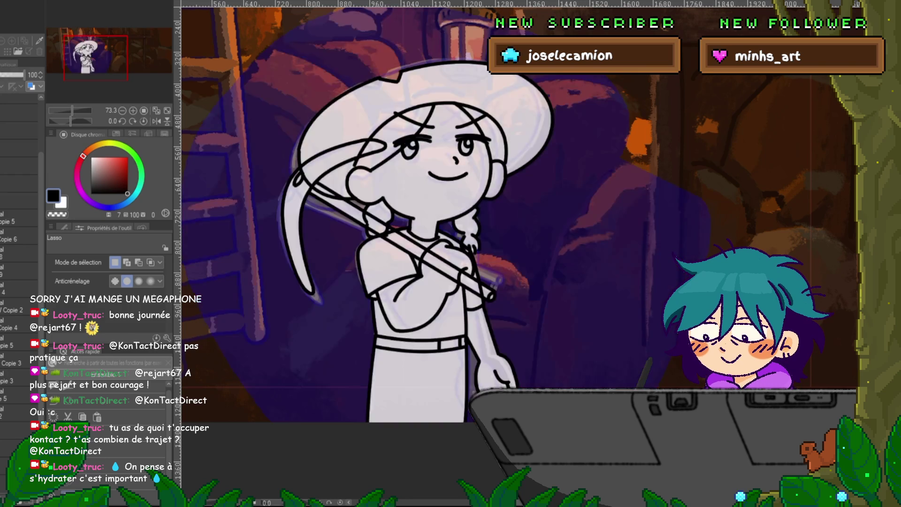
pyautogui.click(19, 200)
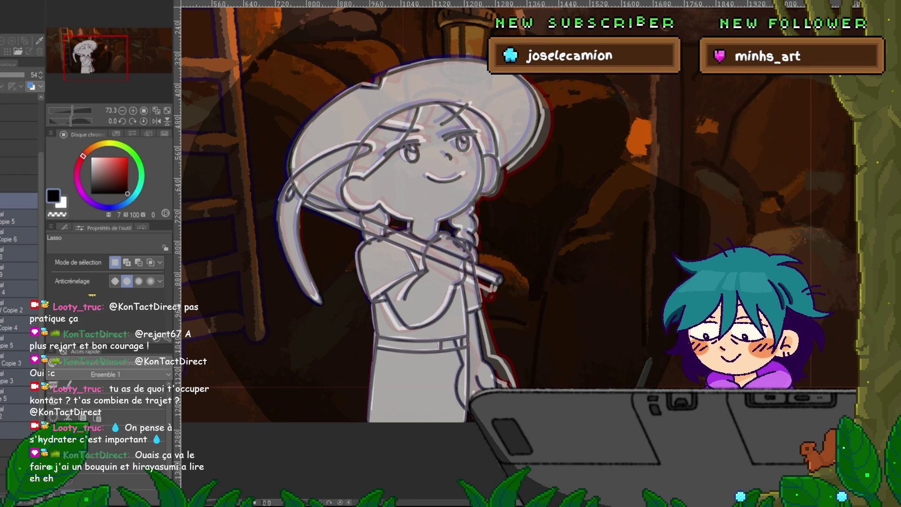
pyautogui.hotkey('ctrl', 't')
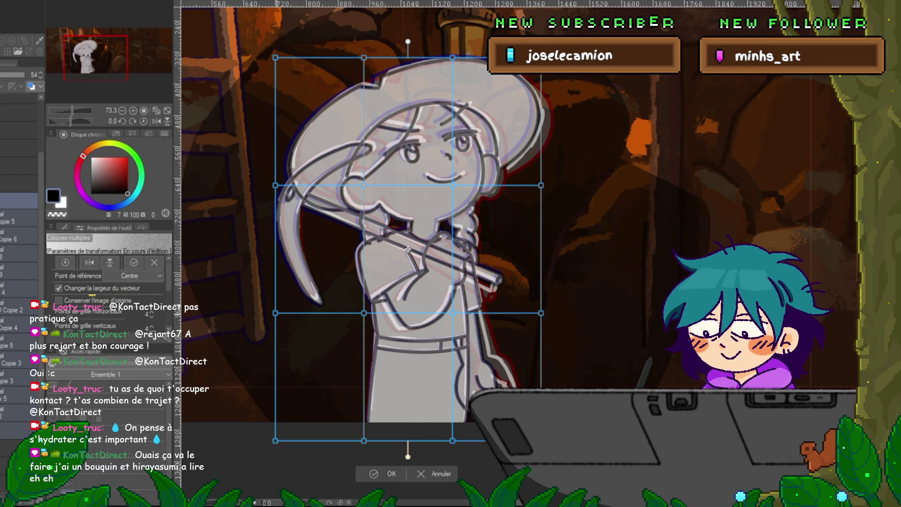
# Select the waist-row warp points, finish the warp, and play the animation preview.
pyautogui.moveTo(263, 303); pyautogui.dragTo(464, 324)
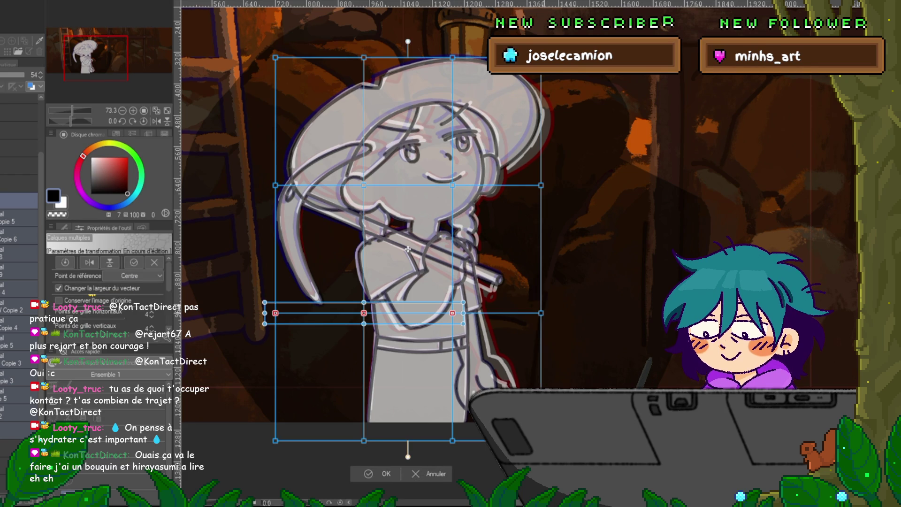
pyautogui.keyDown('shift'); pyautogui.click(540, 312); pyautogui.keyUp('shift')
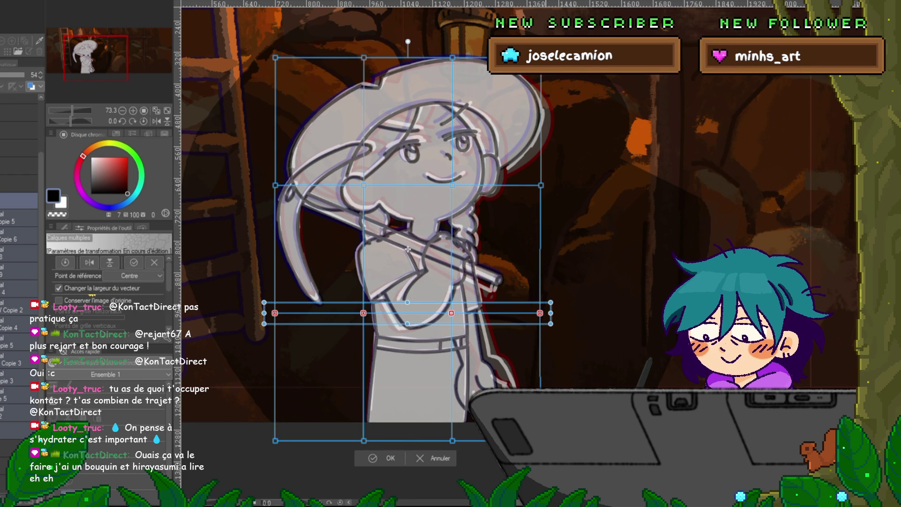
pyautogui.press('m')
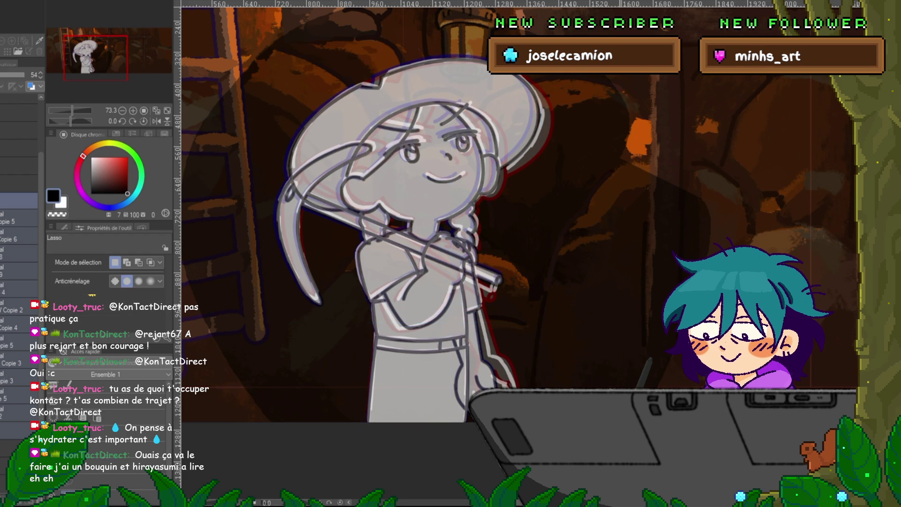
pyautogui.press('space')
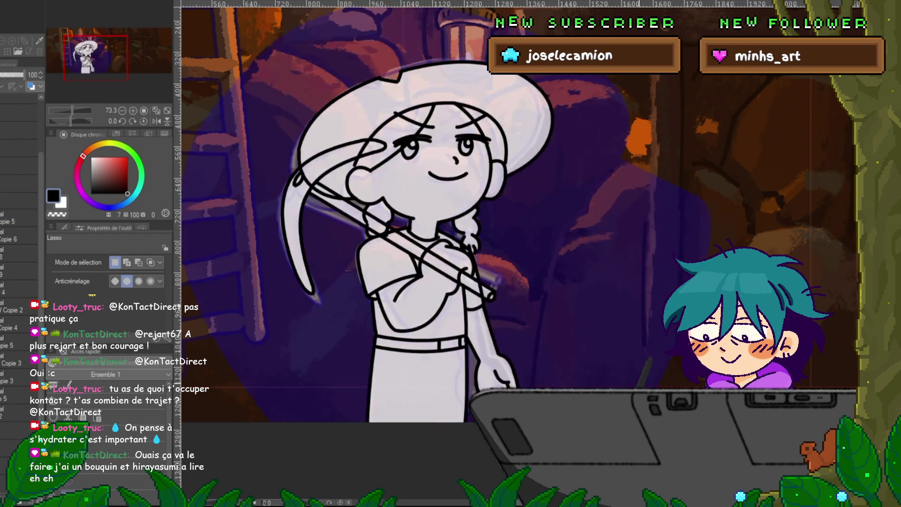
# Select the Copie 5 and Copie 6 layers while stopping and replaying the animation.
pyautogui.press('space')
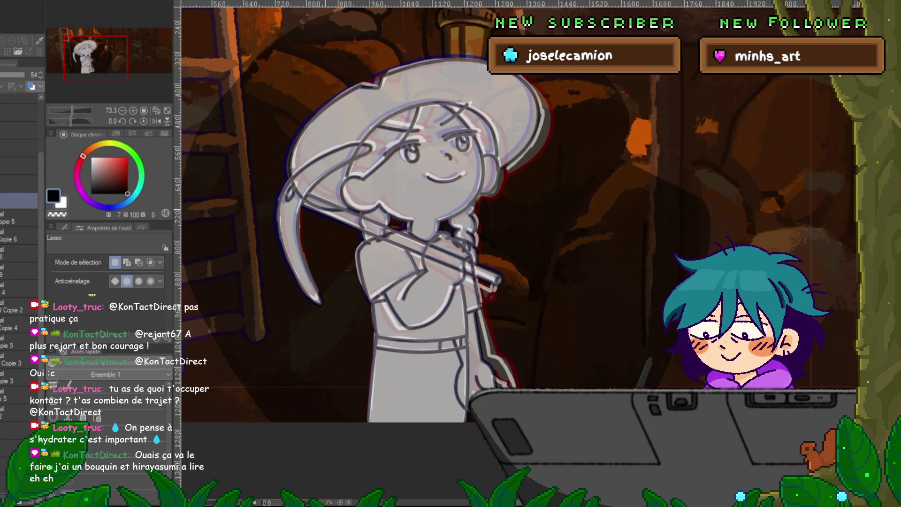
pyautogui.click(19, 218)
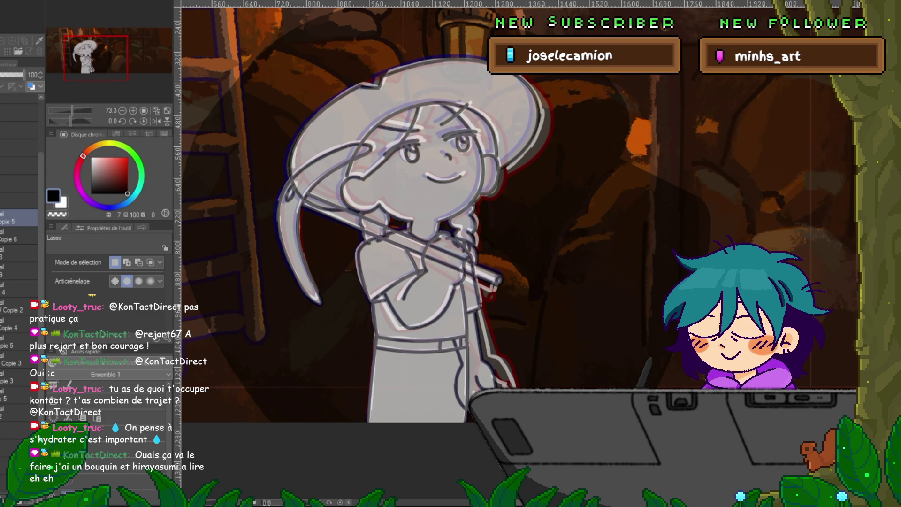
pyautogui.keyDown('ctrl'); pyautogui.click(19, 235); pyautogui.keyUp('ctrl')
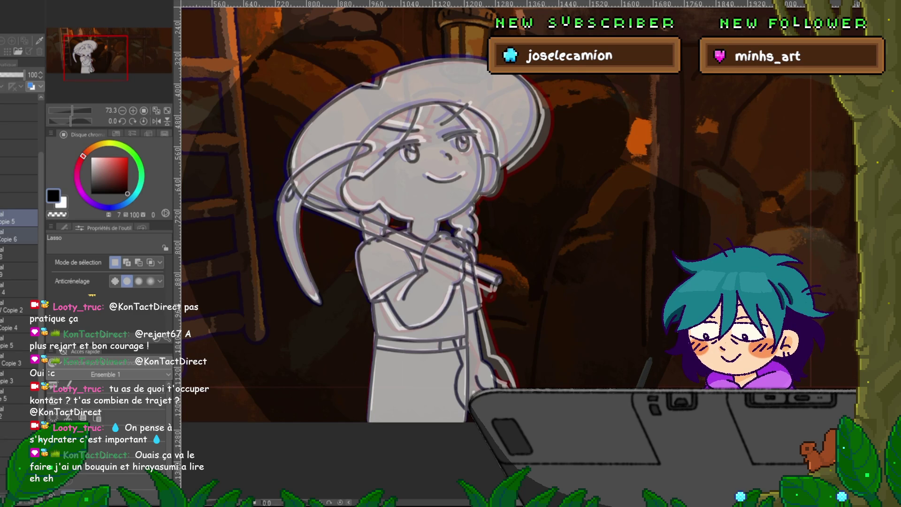
pyautogui.press('space')
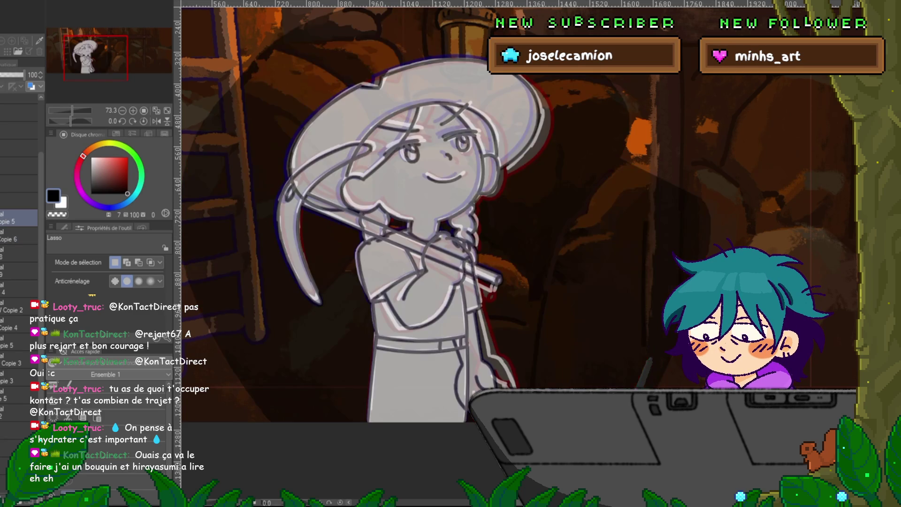
pyautogui.press('space')
pyautogui.keyDown('ctrl'); pyautogui.click(19, 235); pyautogui.keyUp('ctrl')
# Try rotating both layers about 10° clockwise, then undo and cancel it.
pyautogui.hotkey('ctrl', 't')
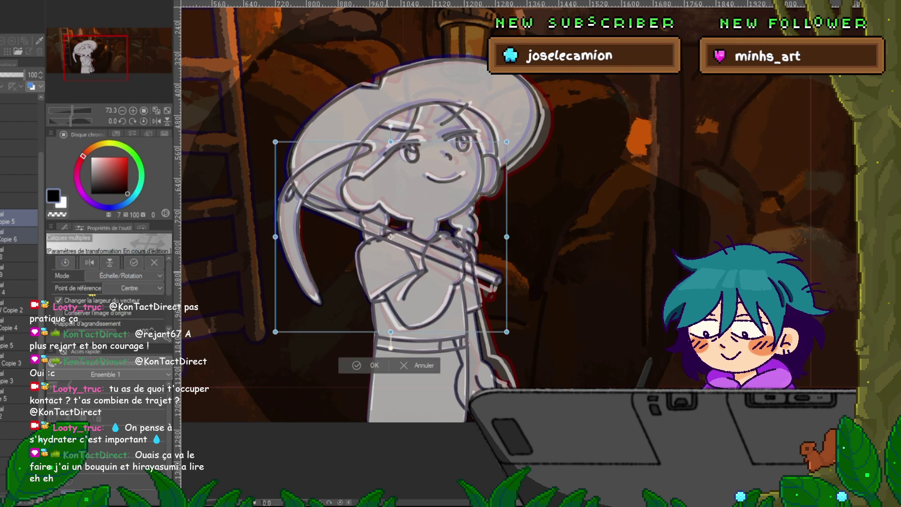
pyautogui.moveTo(522, 136); pyautogui.dragTo(538, 161)
pyautogui.hotkey('ctrl', 'z')
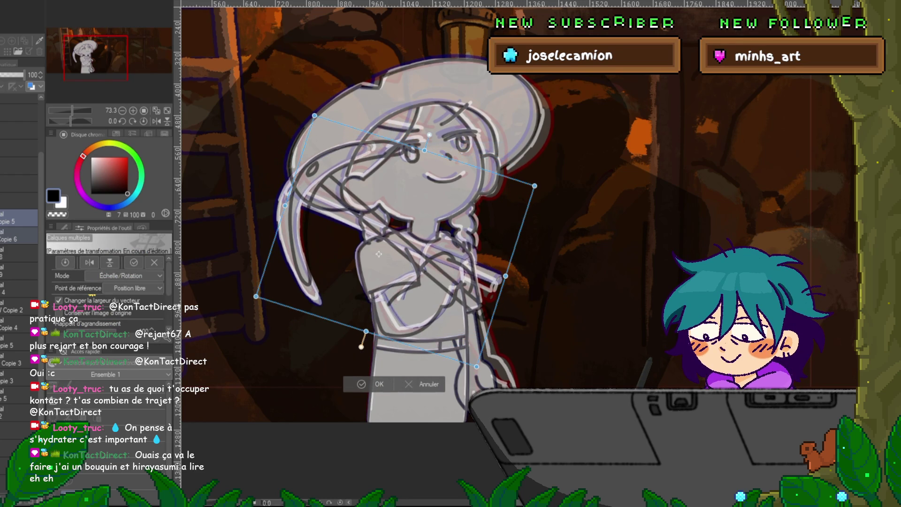
pyautogui.hotkey('ctrl', 'z')
pyautogui.press('m')
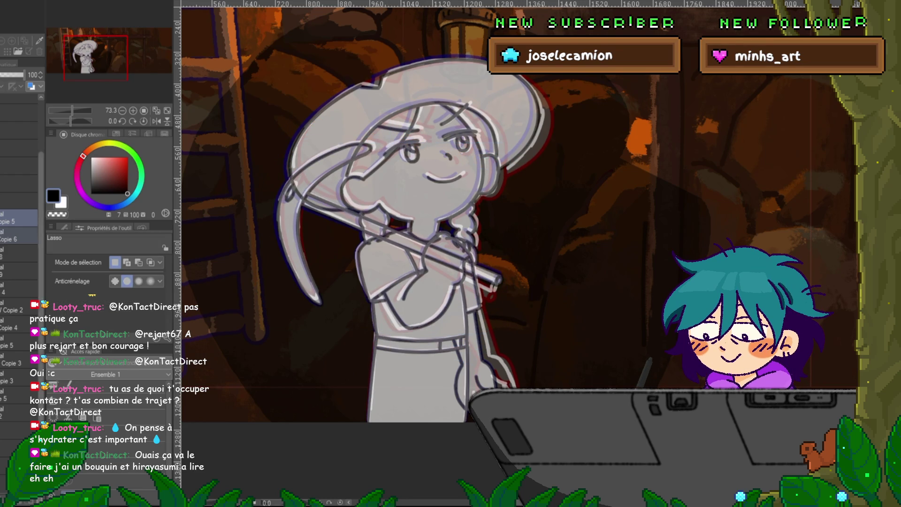
# Select layer 8 and Copie 5, then move Copie 5 in the layer stack.
pyautogui.click(19, 253)
pyautogui.click(19, 288)
pyautogui.click(18, 307)
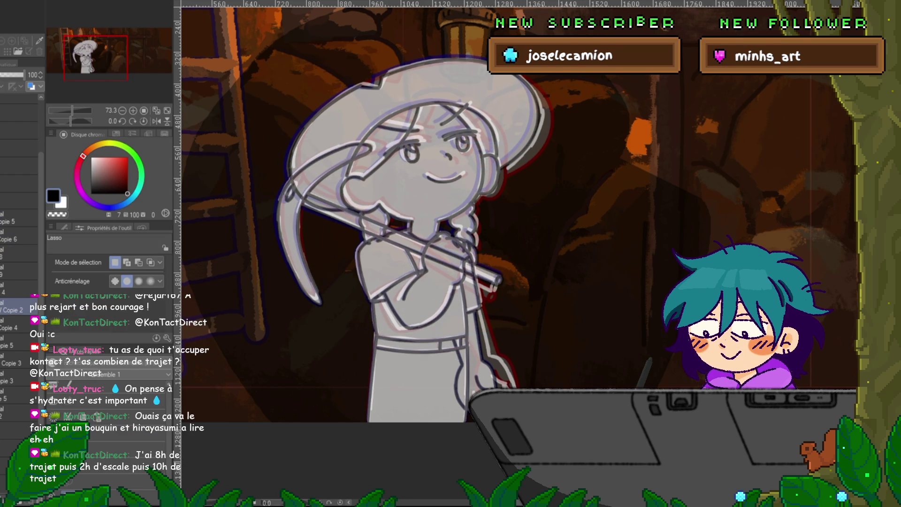
pyautogui.click(19, 341)
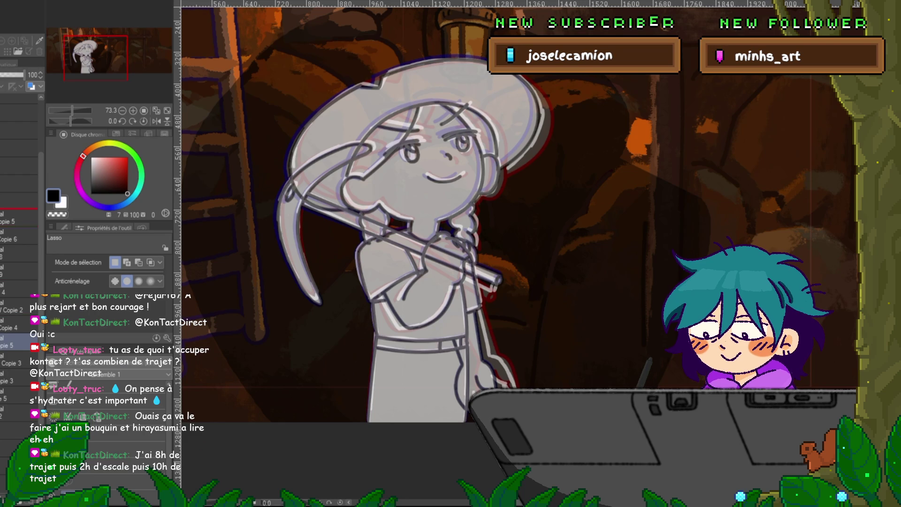
pyautogui.moveTo(19, 227); pyautogui.dragTo(19, 228)
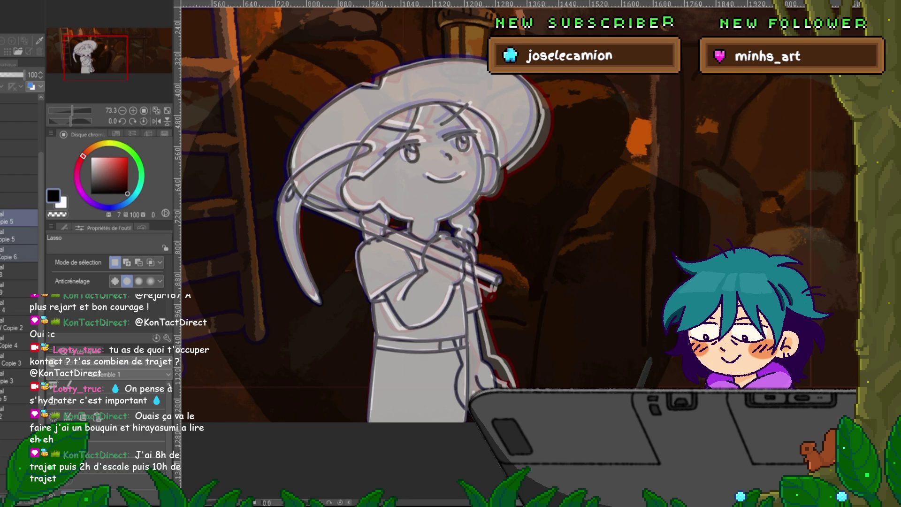
# Rotate the character a few degrees clockwise and confirm.
pyautogui.hotkey('ctrl', 't')
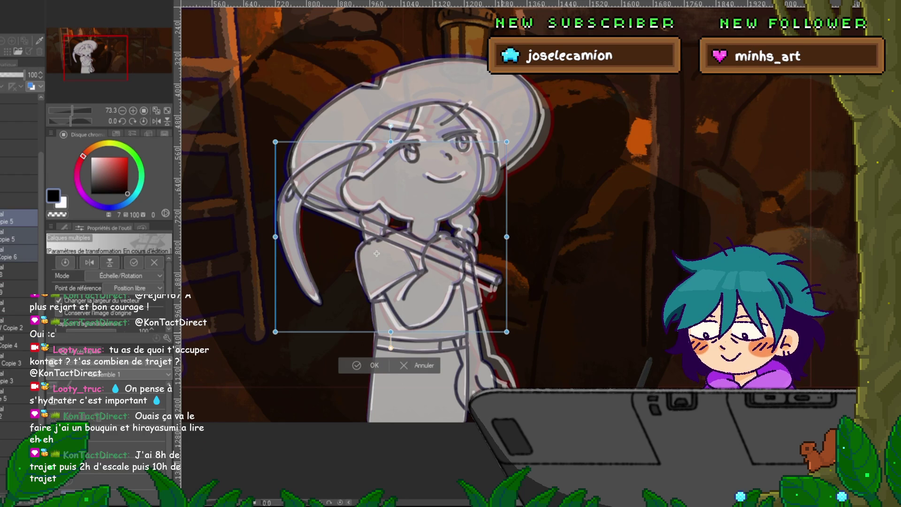
pyautogui.moveTo(526, 164); pyautogui.dragTo(532, 174)
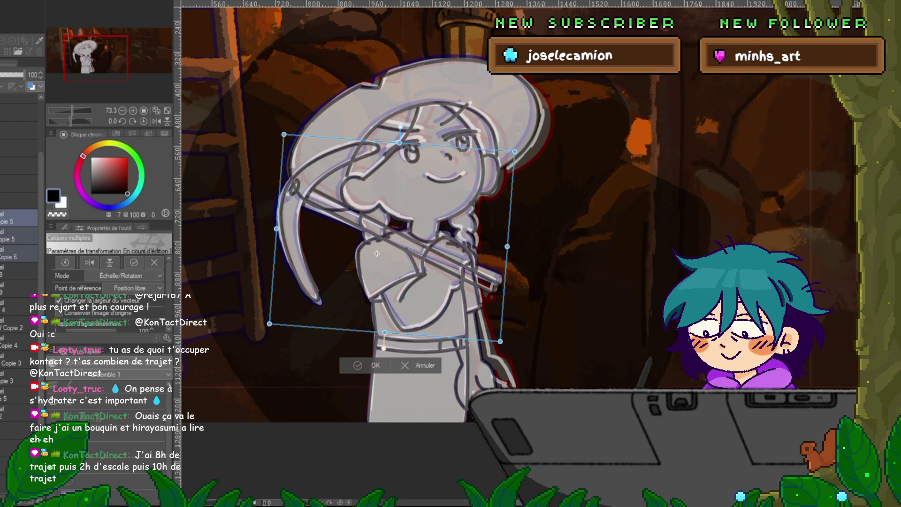
pyautogui.press('Return')
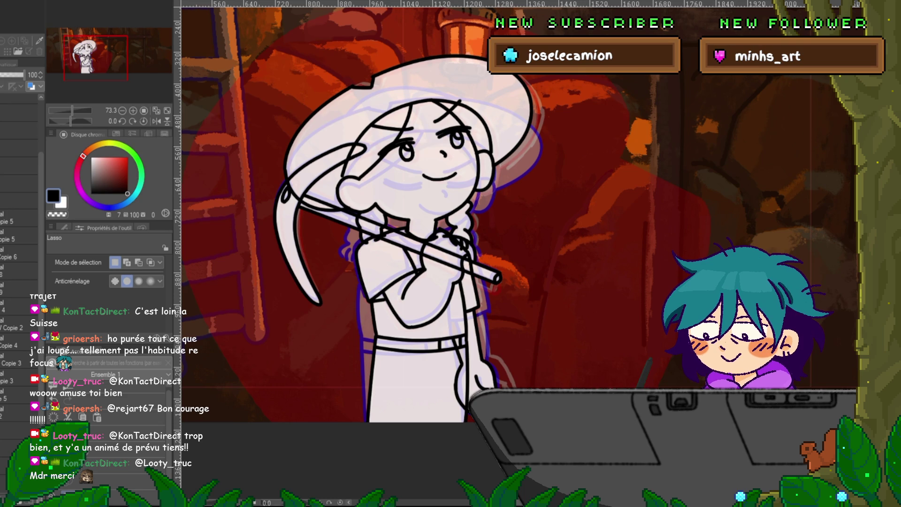
pyautogui.press('space')
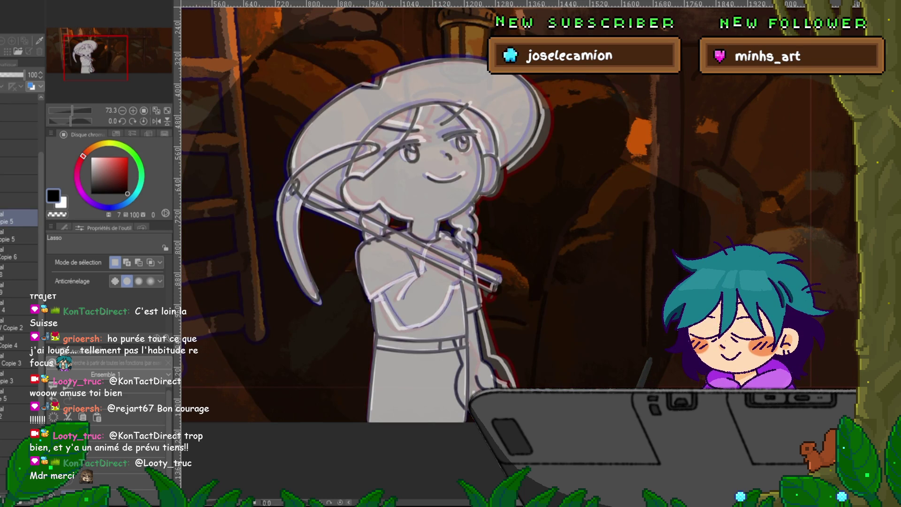
pyautogui.hotkey('ctrl', 'z')
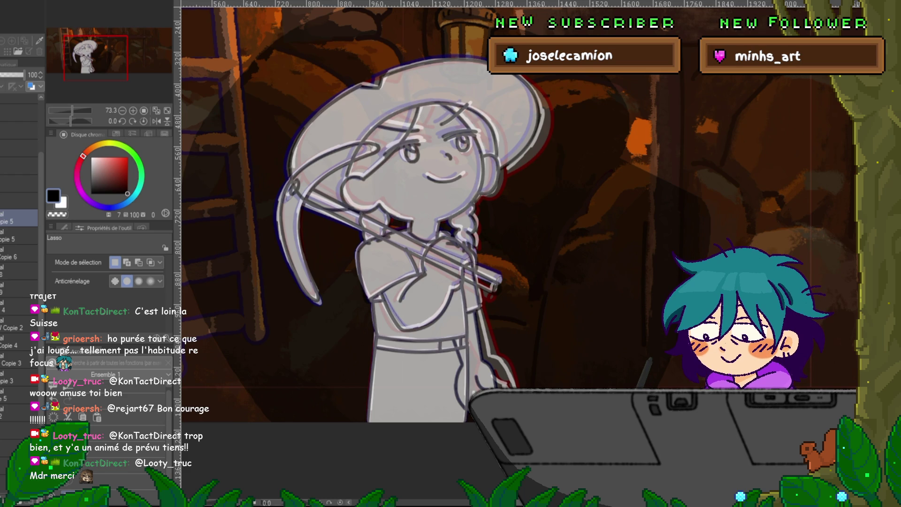
pyautogui.click(19, 270)
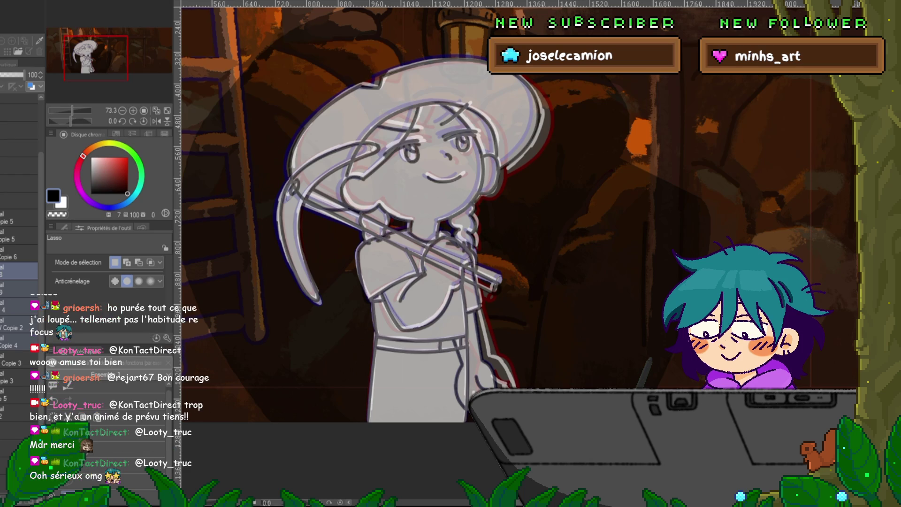
pyautogui.hotkey('ctrl', 't')
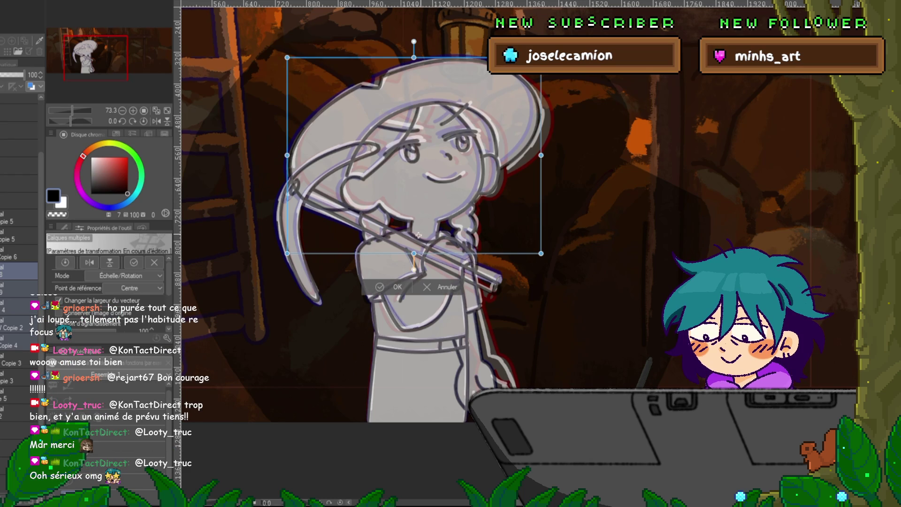
# Set a custom rotation pivot, tilt the hat and head slightly, and confirm.
pyautogui.moveTo(417, 235); pyautogui.dragTo(423, 242)
pyautogui.moveTo(556, 75)
pyautogui.mouseDown()
pyautogui.moveTo(558, 87)
pyautogui.moveTo(556, 78)
pyautogui.mouseUp()
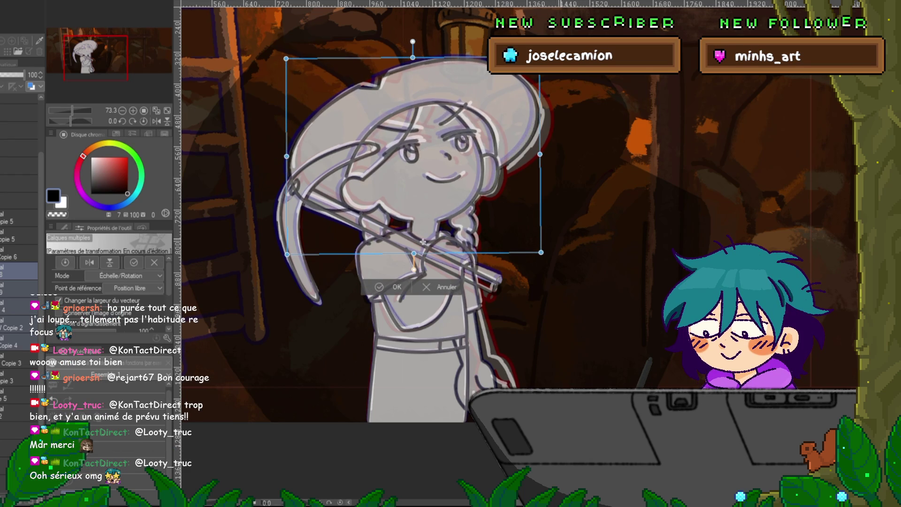
pyautogui.press('Return')
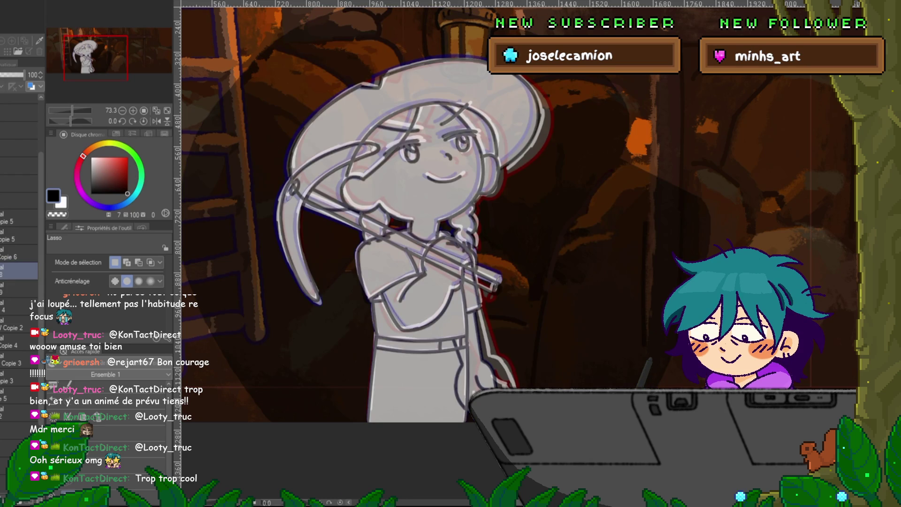
# On Copie 4, lasso the braid and rotate it slightly around a new pivot.
pyautogui.click(12, 362)
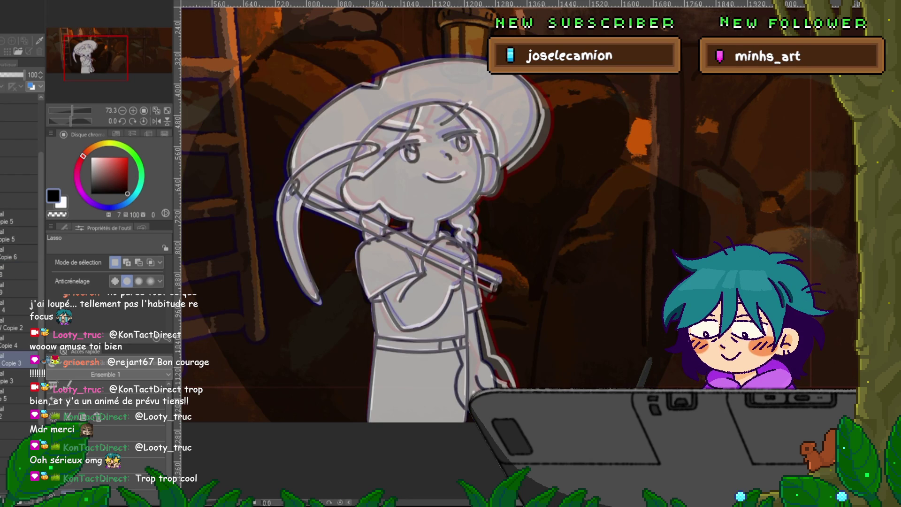
pyautogui.click(12, 345)
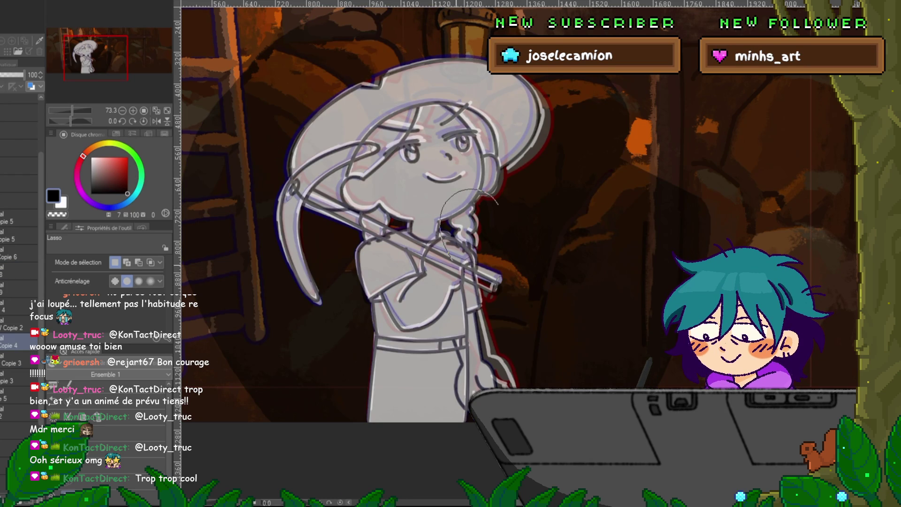
pyautogui.moveTo(497, 204); pyautogui.dragTo(444, 241)
pyautogui.hotkey('ctrl', 't')
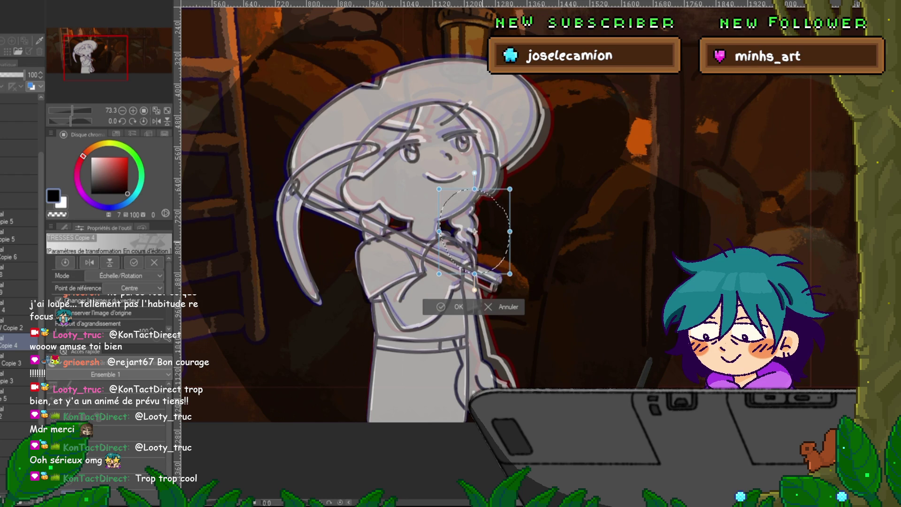
pyautogui.moveTo(475, 231); pyautogui.dragTo(462, 209)
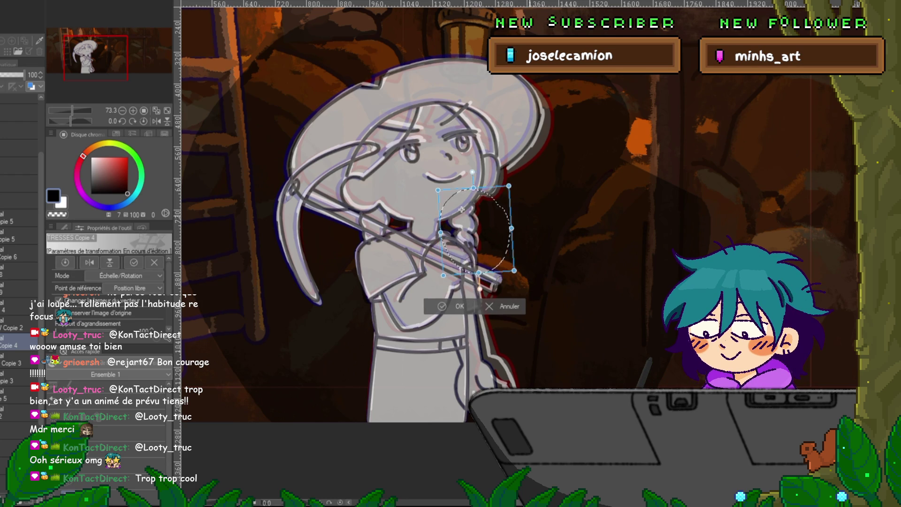
pyautogui.press('Return')
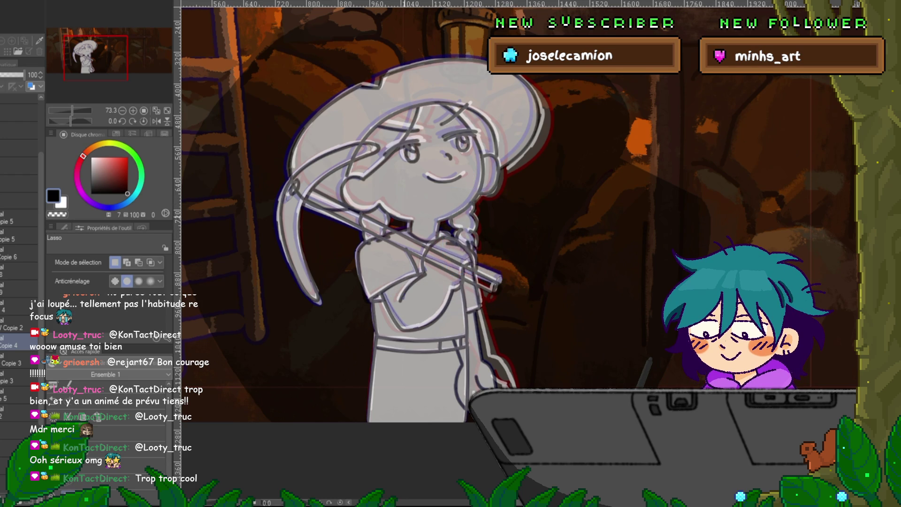
# Reselect and adjust the braid area, compare frames, and clear the selection.
pyautogui.moveTo(378, 198); pyautogui.dragTo(373, 198)
pyautogui.hotkey('ctrl', 't')
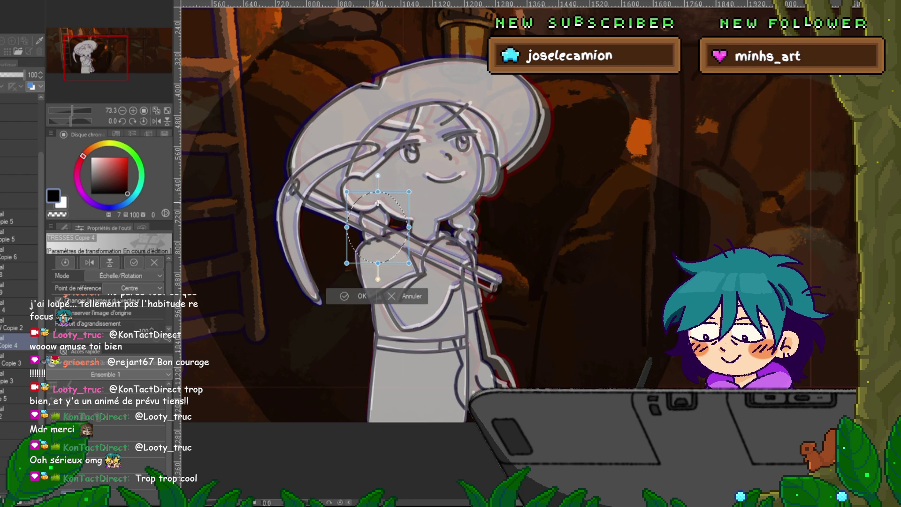
pyautogui.press('Return')
pyautogui.press('Right')
pyautogui.press('Right')
pyautogui.press('Right')
pyautogui.press('Right')
pyautogui.press('Right')
pyautogui.press('Right')
pyautogui.press('Right')
pyautogui.press('Right')
pyautogui.press('Right')
pyautogui.press('Right')
pyautogui.hotkey('ctrl', 'd')
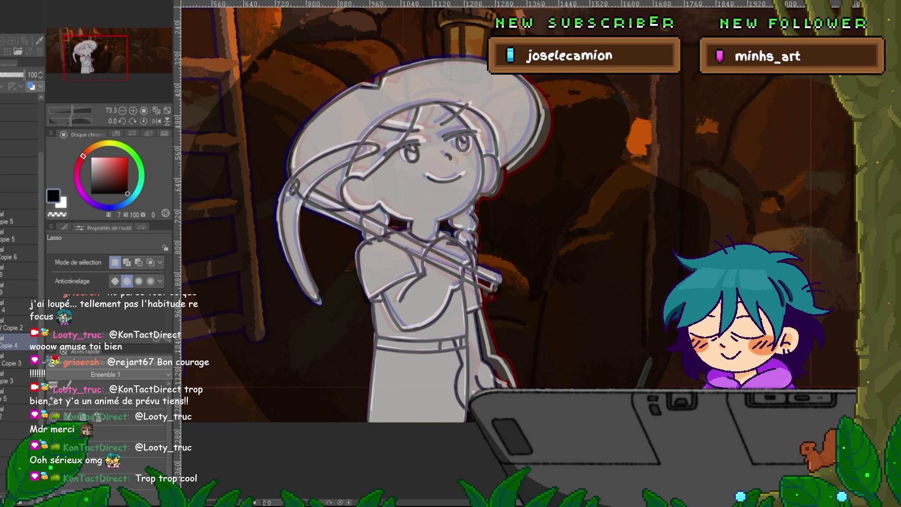
# On Copie 3, rotate the back arm slightly around a pivot at the shoulder.
pyautogui.click(14, 362)
pyautogui.hotkey('ctrl', 't')
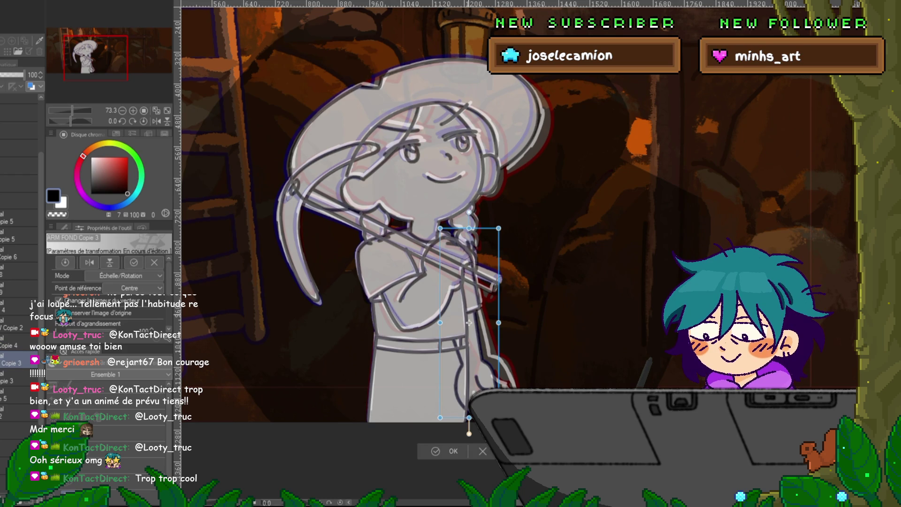
pyautogui.moveTo(469, 322); pyautogui.dragTo(457, 246)
pyautogui.moveTo(468, 433); pyautogui.dragTo(483, 432)
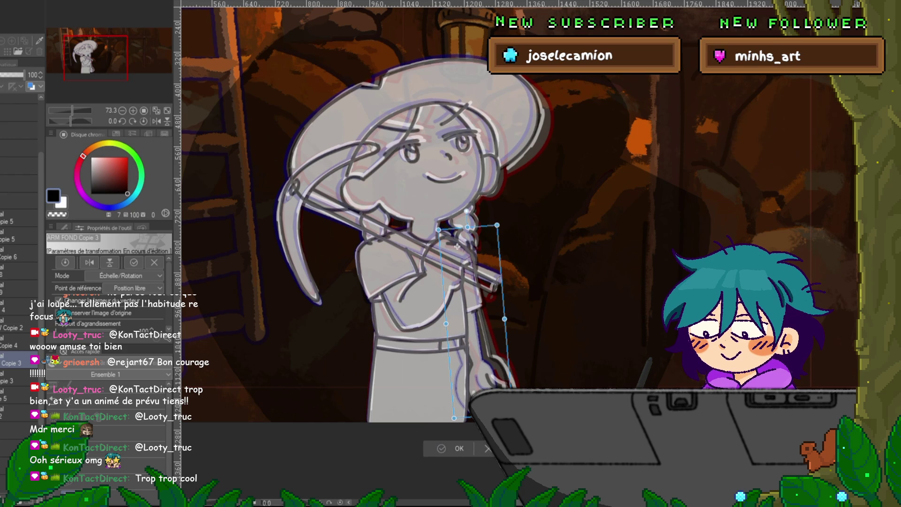
pyautogui.press('Return')
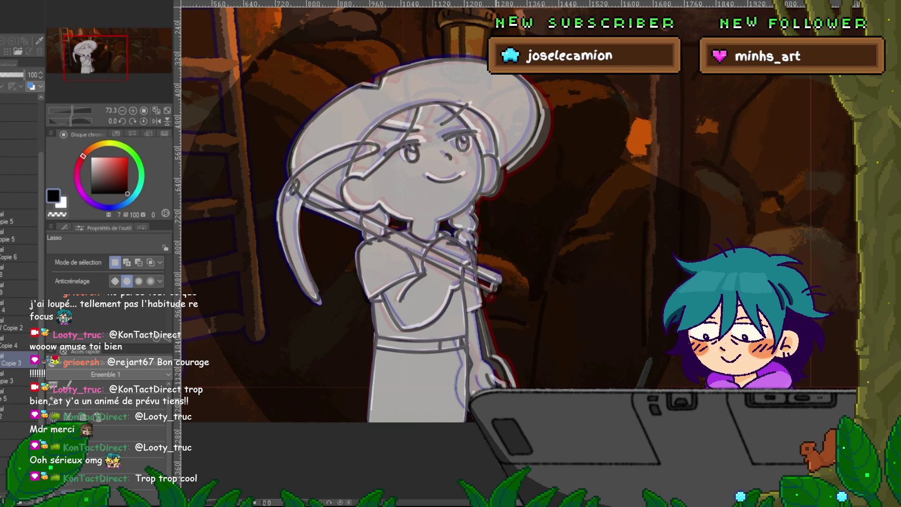
# Lasso the hand, rotate it slightly around a new pivot, and clear the selection.
pyautogui.moveTo(540, 356); pyautogui.dragTo(465, 418)
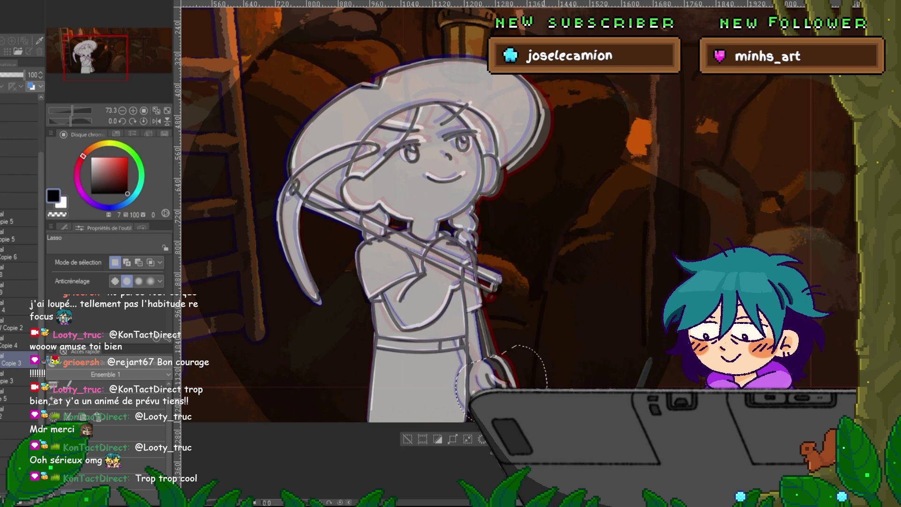
pyautogui.hotkey('ctrl', 't')
pyautogui.moveTo(501, 384); pyautogui.dragTo(482, 362)
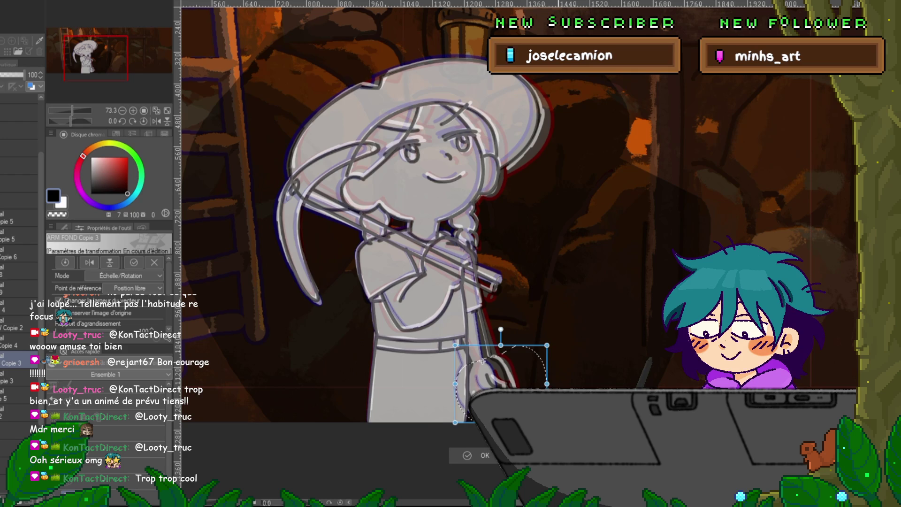
pyautogui.press('Return')
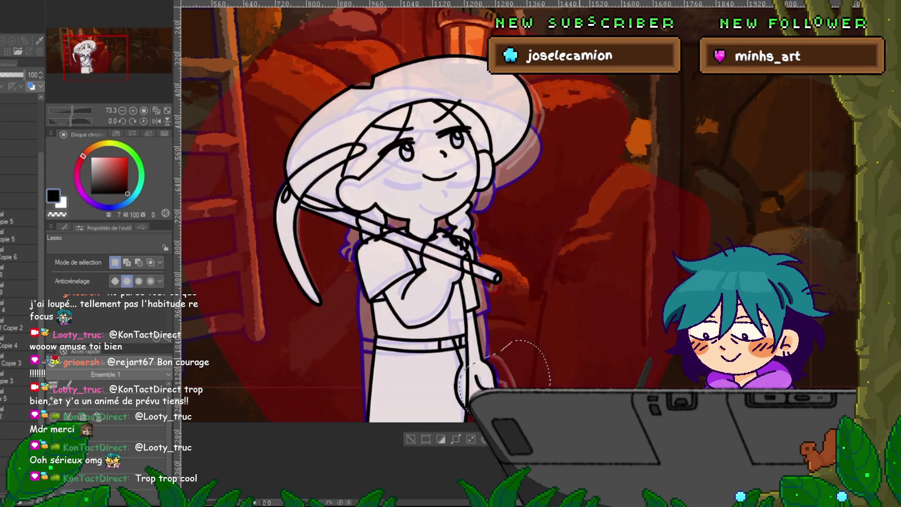
pyautogui.hotkey('ctrl', 'd')
pyautogui.press('y')
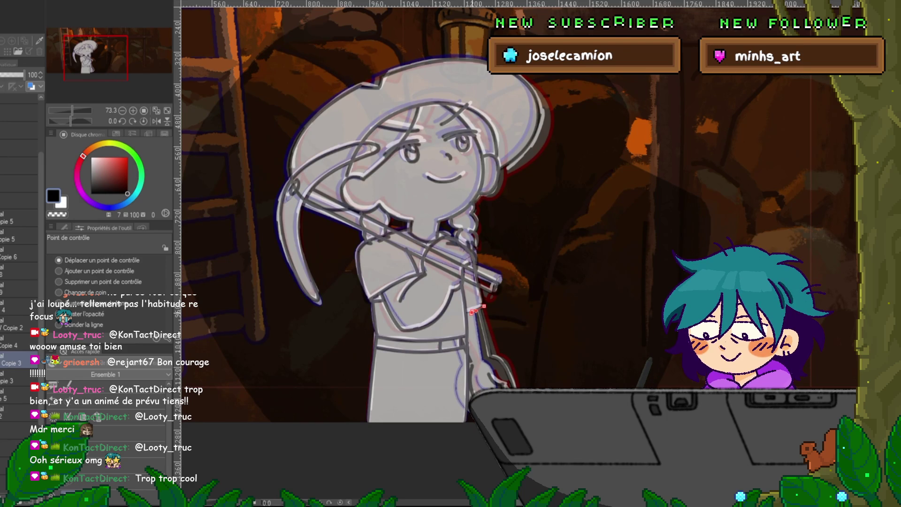
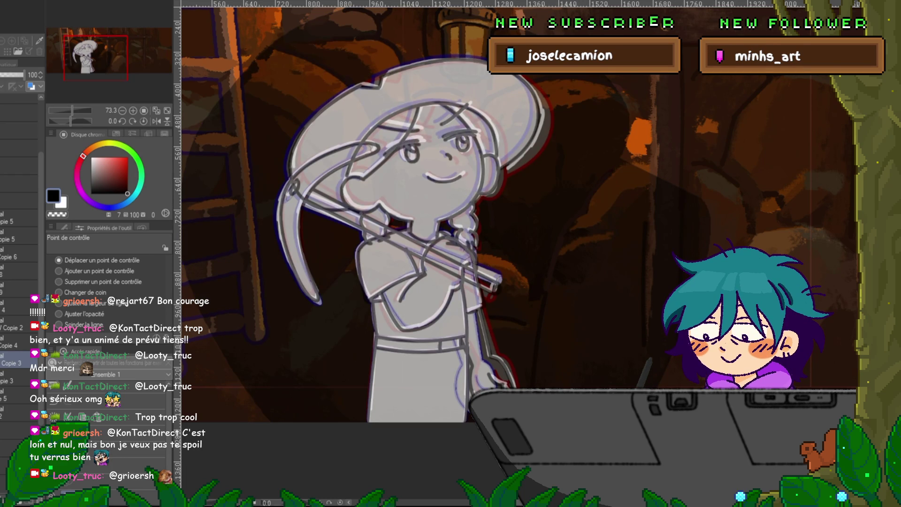
# Transform the face on the frame's drawing layer a few pixels up and right, then commit.
pyautogui.click(19, 306)
pyautogui.hotkey('ctrl', 't')
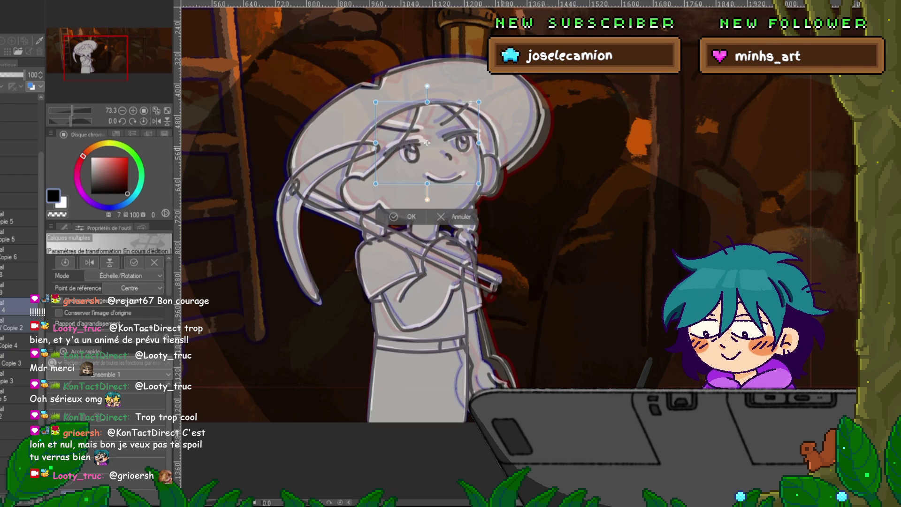
pyautogui.moveTo(427, 143); pyautogui.dragTo(428, 141)
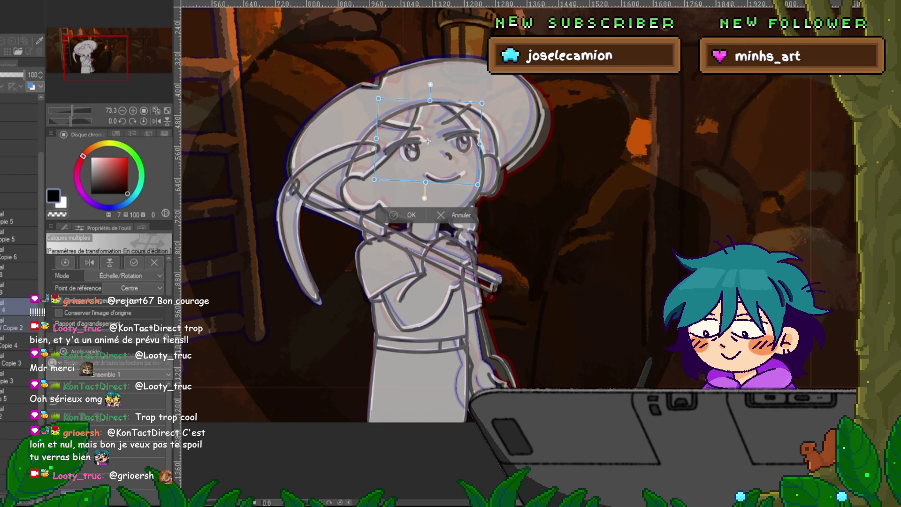
pyautogui.press('Return')
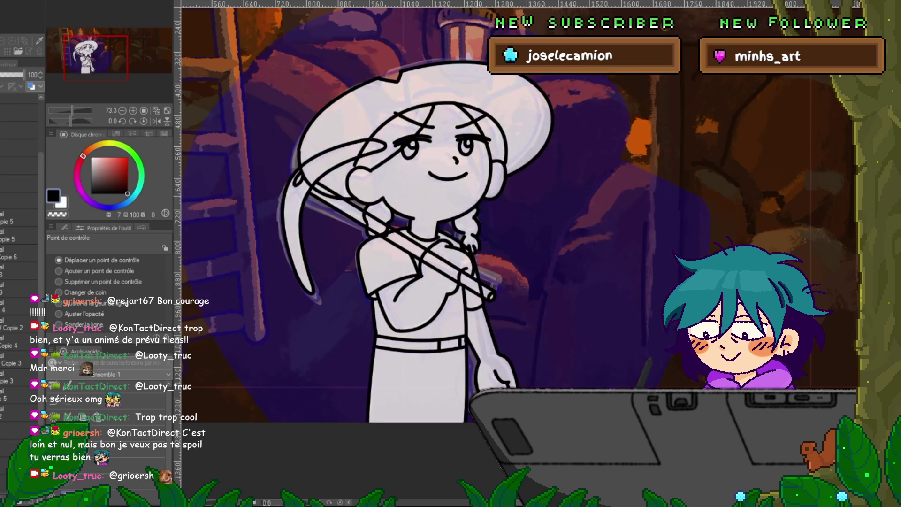
pyautogui.click(14, 306)
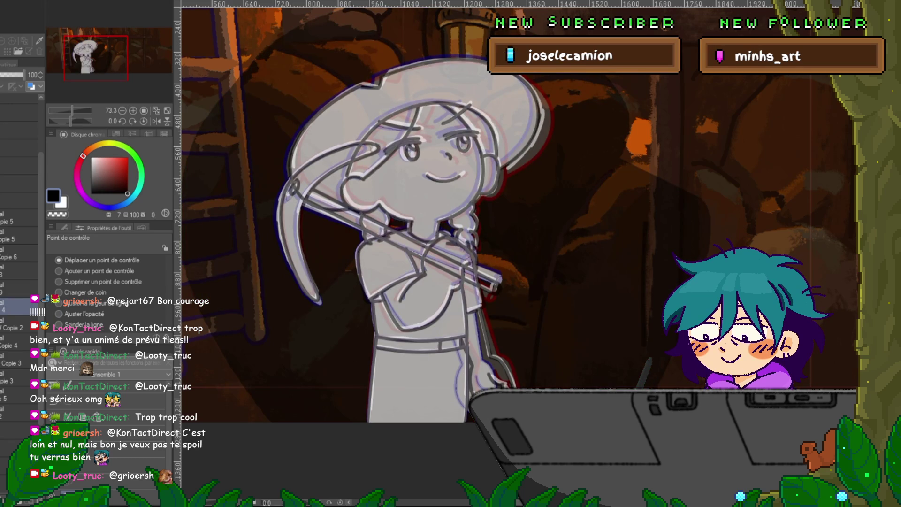
pyautogui.scroll(5, 481, 135)
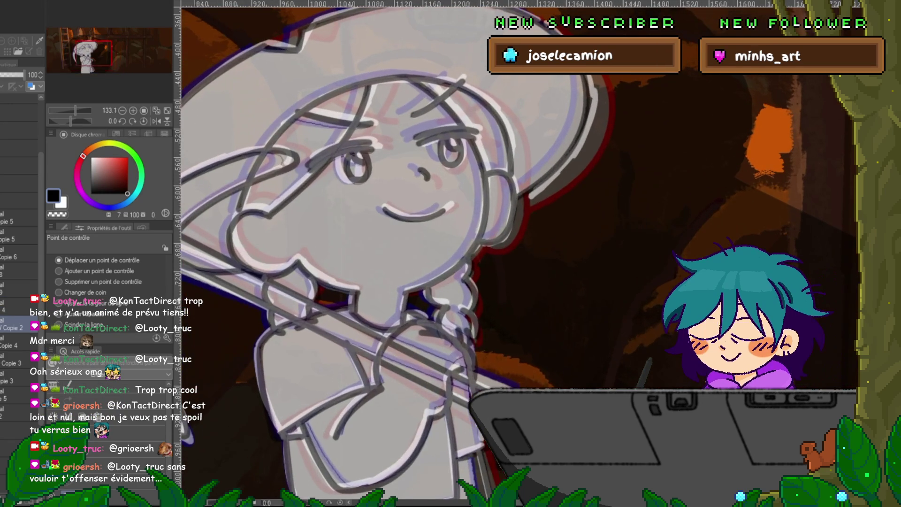
# Shift the selected eyes right in two small arrow-key transform nudges.
pyautogui.hotkey('ctrl', 't')
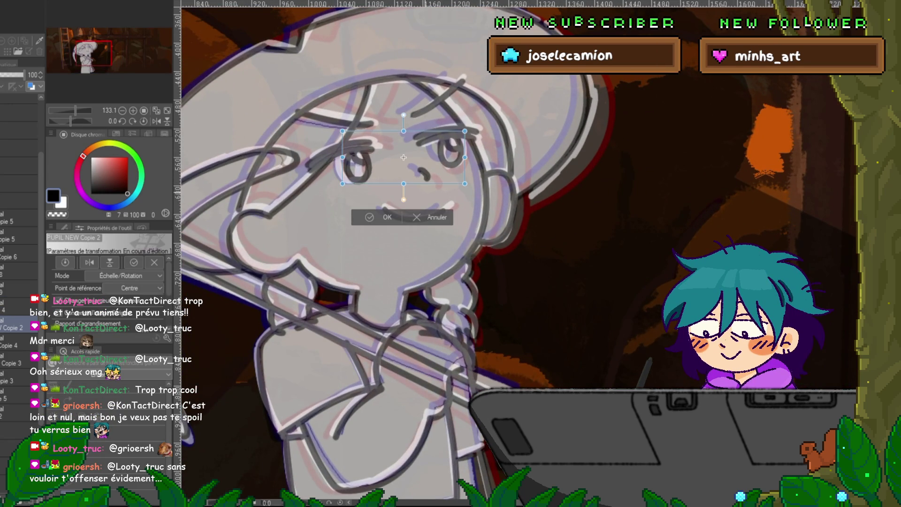
pyautogui.press('Right')
pyautogui.press('Right')
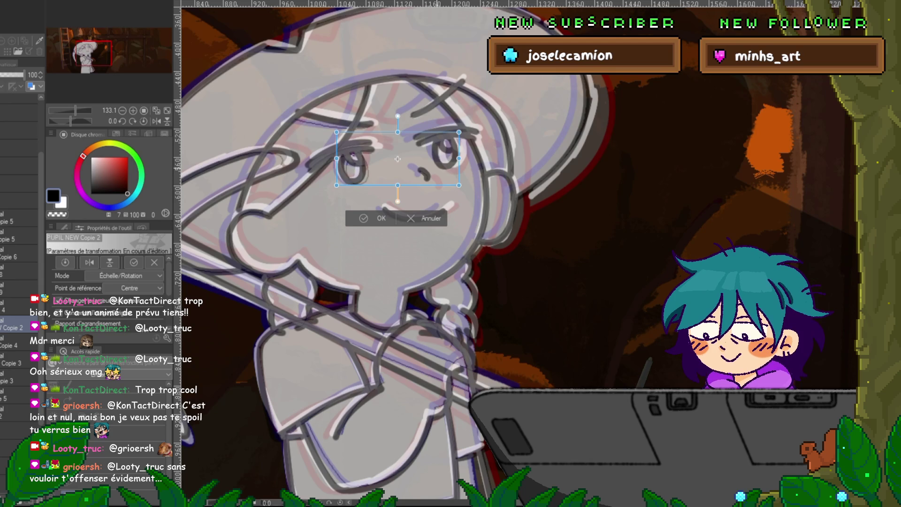
pyautogui.press('Return')
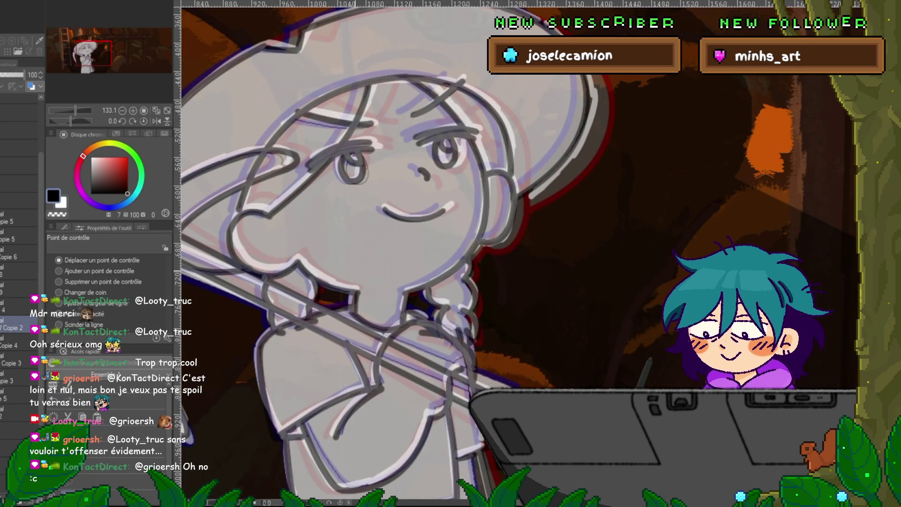
pyautogui.hotkey('ctrl', 't')
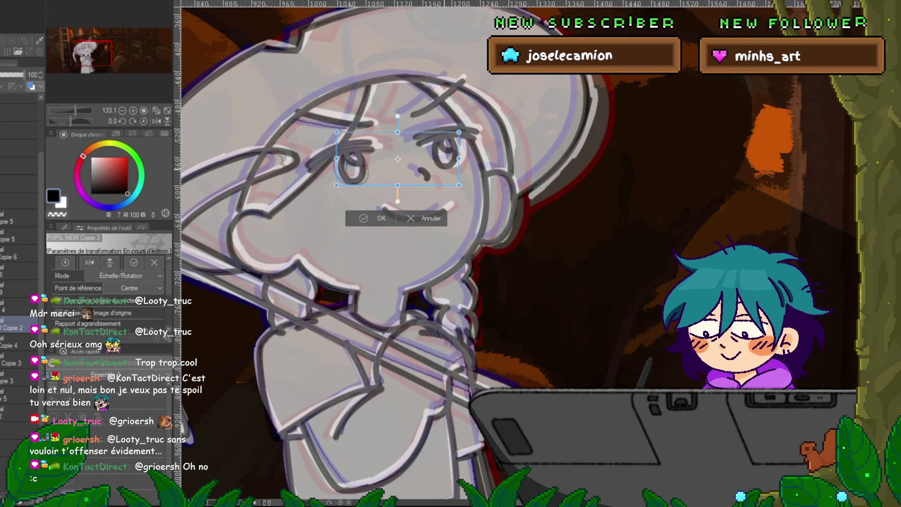
pyautogui.press('Right')
pyautogui.press('Right')
pyautogui.press('Right')
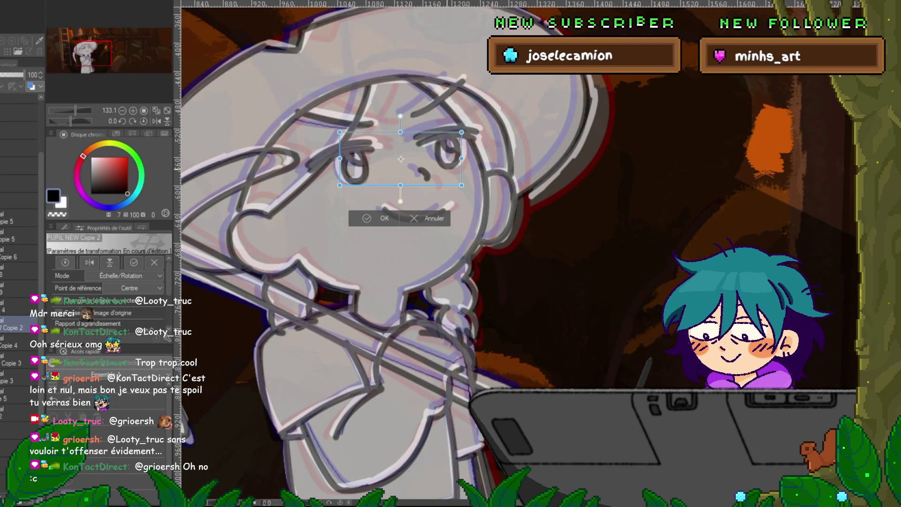
pyautogui.press('Return')
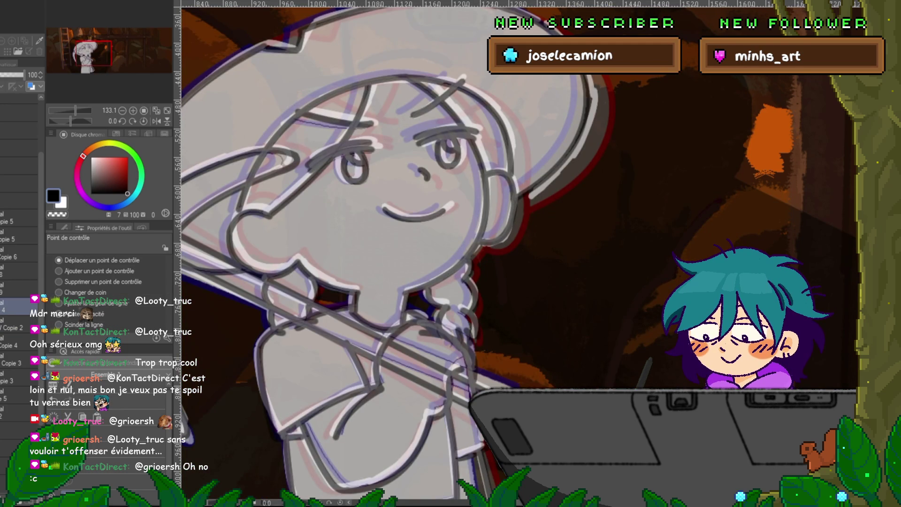
# Lasso-select the mouth and adjust it with a confirmed transform.
pyautogui.press('m')
pyautogui.moveTo(443, 222)
pyautogui.mouseDown()
pyautogui.moveTo(369, 206)
pyautogui.moveTo(413, 210)
pyautogui.mouseUp()
pyautogui.hotkey('ctrl', 't')
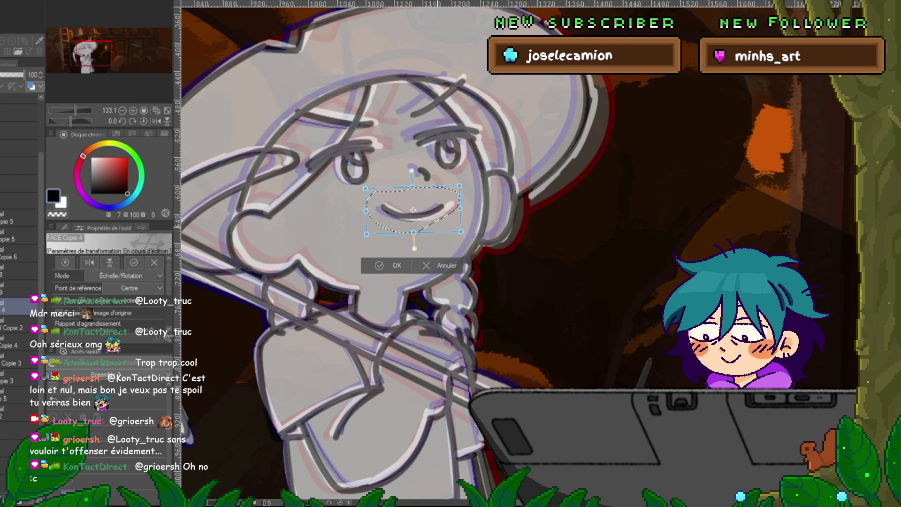
pyautogui.press('Return')
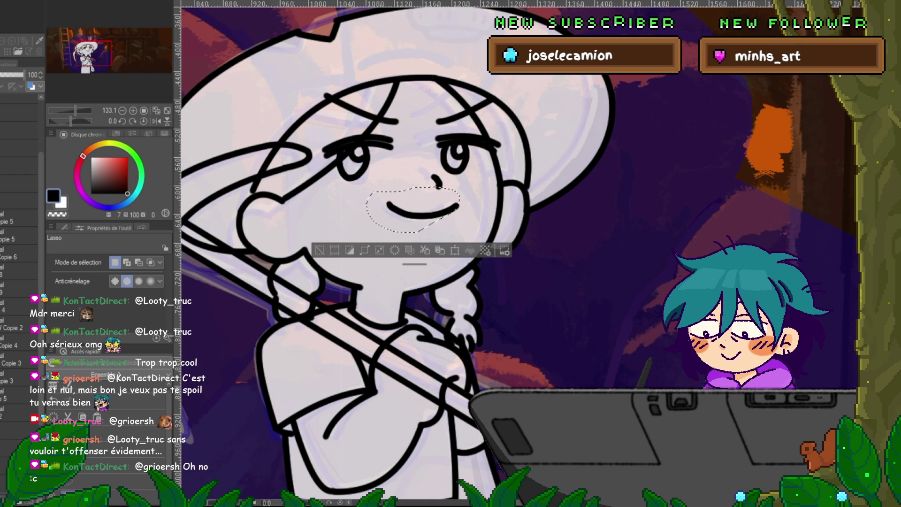
# Deselect the mouth, zoom out, pick another frame layer and pan to centre the girl.
pyautogui.hotkey('ctrl', 'd')
pyautogui.scroll(-3, 441, 253)
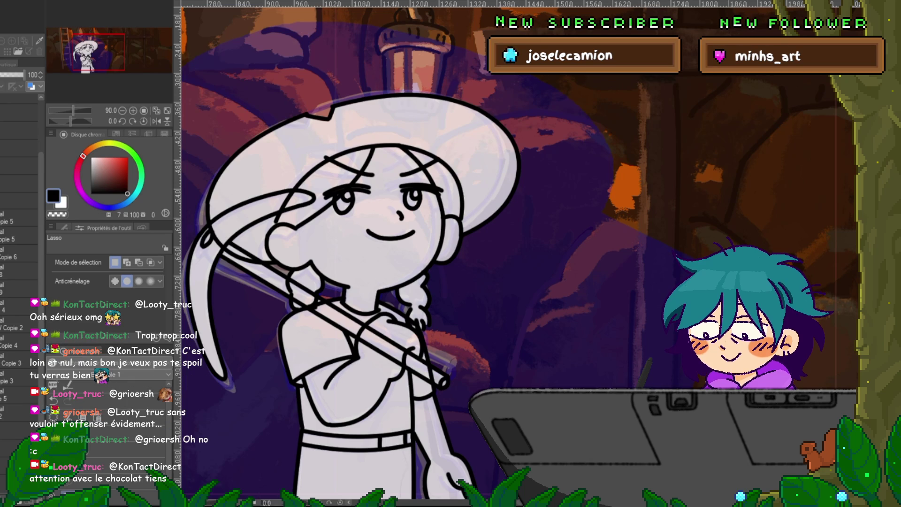
pyautogui.hotkey('ctrl', '-')
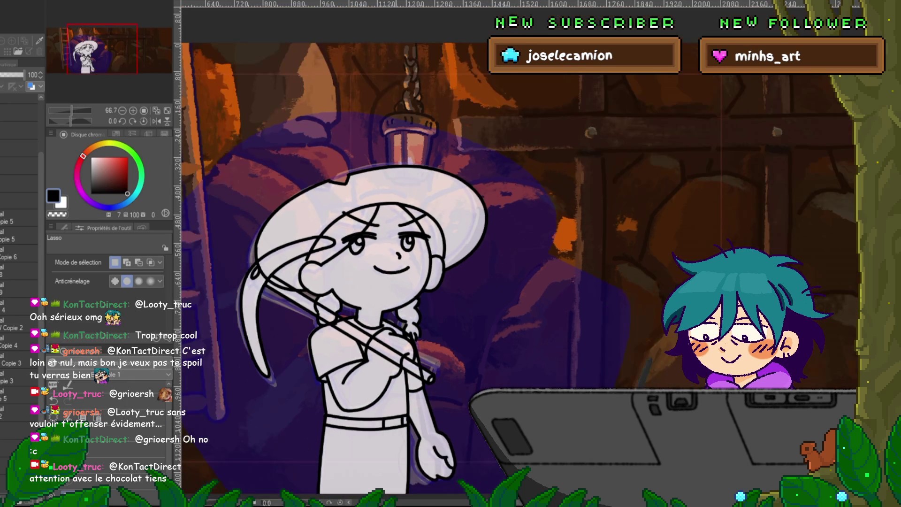
pyautogui.click(19, 306)
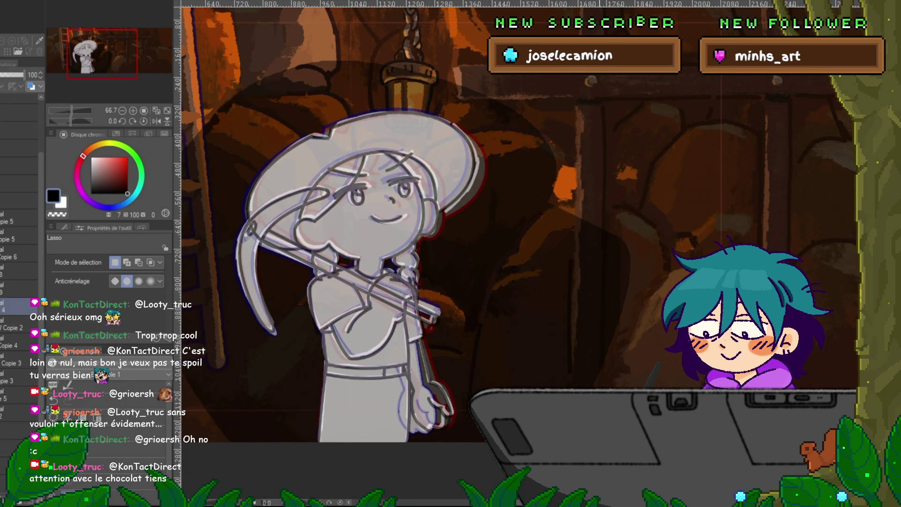
pyautogui.moveTo(375, 282)
pyautogui.mouseDown()
pyautogui.moveTo(398, 239)
pyautogui.moveTo(428, 233)
pyautogui.mouseUp()
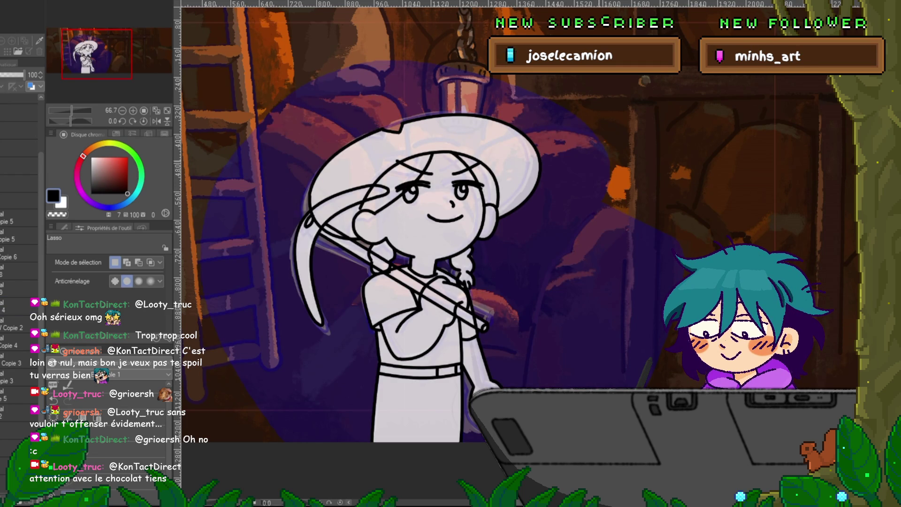
# Switch to the Control Point tool, toggling between Delete and Move control point modes.
pyautogui.scroll(3, 606, 150)
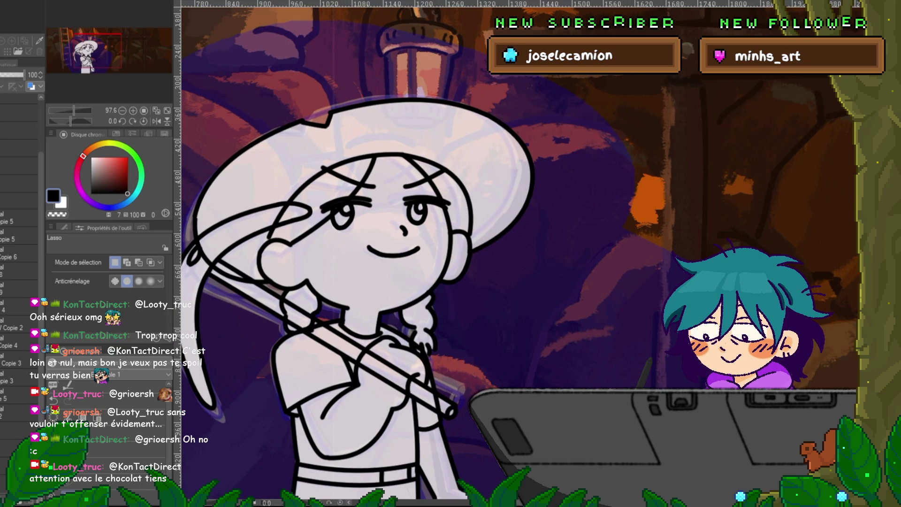
pyautogui.press('y')
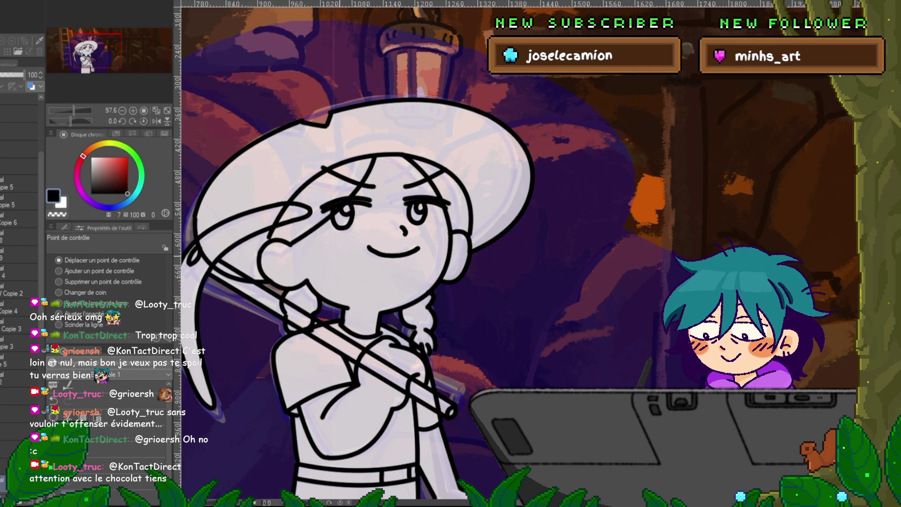
pyautogui.click(59, 281)
pyautogui.click(58, 260)
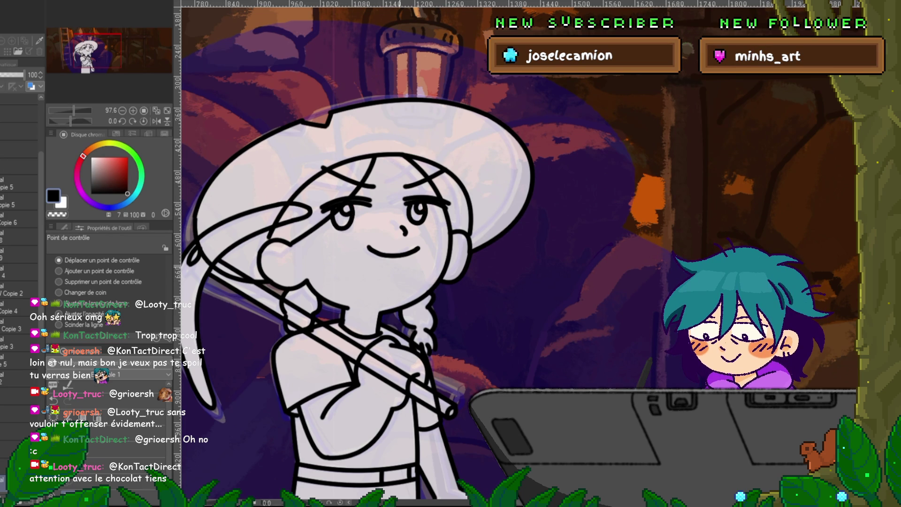
# Flip between frame layers to compare the eye drawing.
pyautogui.click(19, 271)
pyautogui.click(19, 272)
pyautogui.click(18, 271)
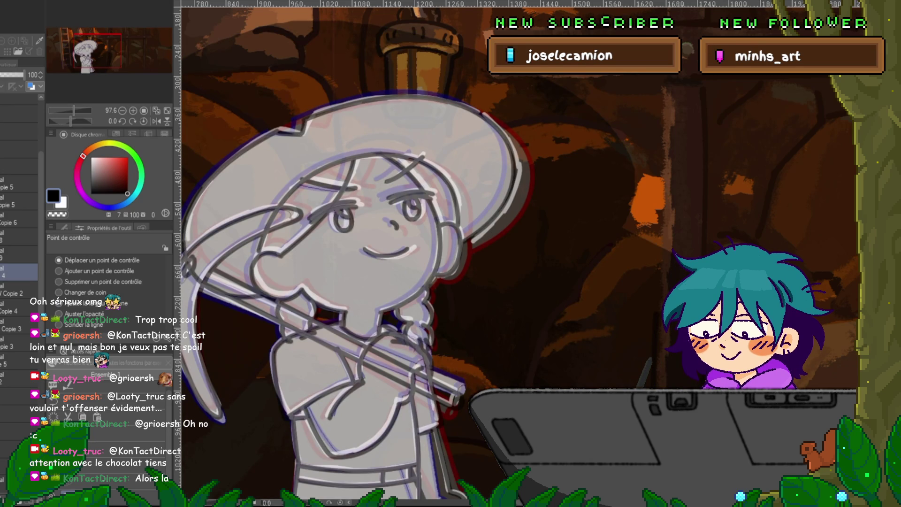
# On the Copie 2 layer, lasso the right eye and move it slightly up and right.
pyautogui.click(19, 289)
pyautogui.press('m')
pyautogui.moveTo(413, 189)
pyautogui.mouseDown()
pyautogui.moveTo(402, 225)
pyautogui.moveTo(414, 188)
pyautogui.mouseUp()
pyautogui.hotkey('ctrl', 't')
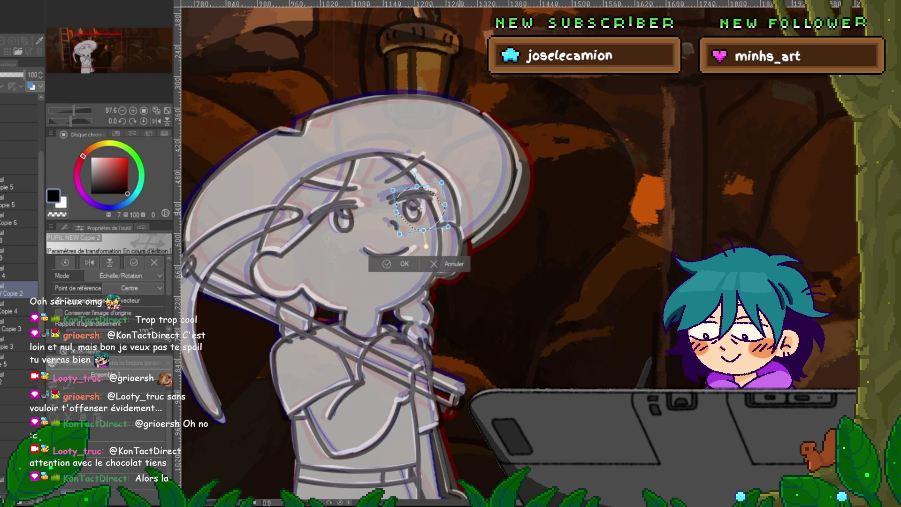
pyautogui.moveTo(421, 208); pyautogui.dragTo(423, 206)
pyautogui.press('Return')
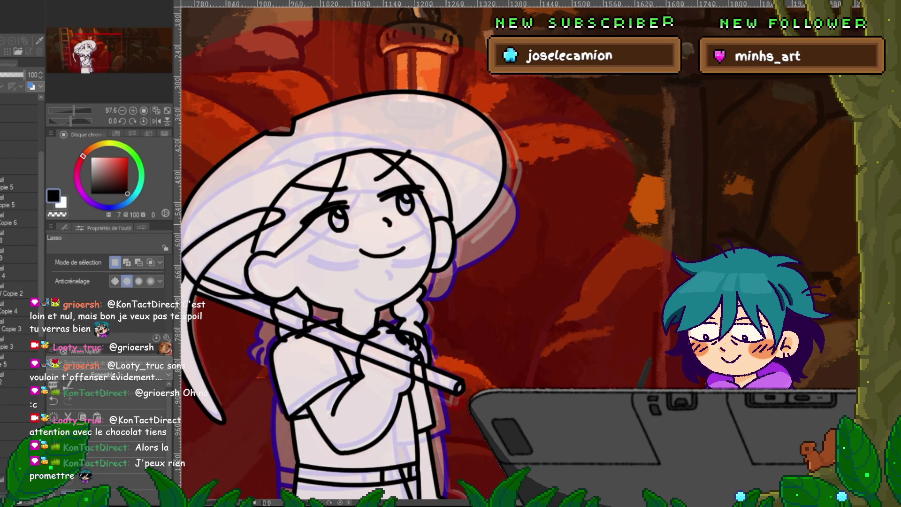
# Select and transform the right eye on another frame, then return to Copie 2.
pyautogui.scroll(4, 19, 212)
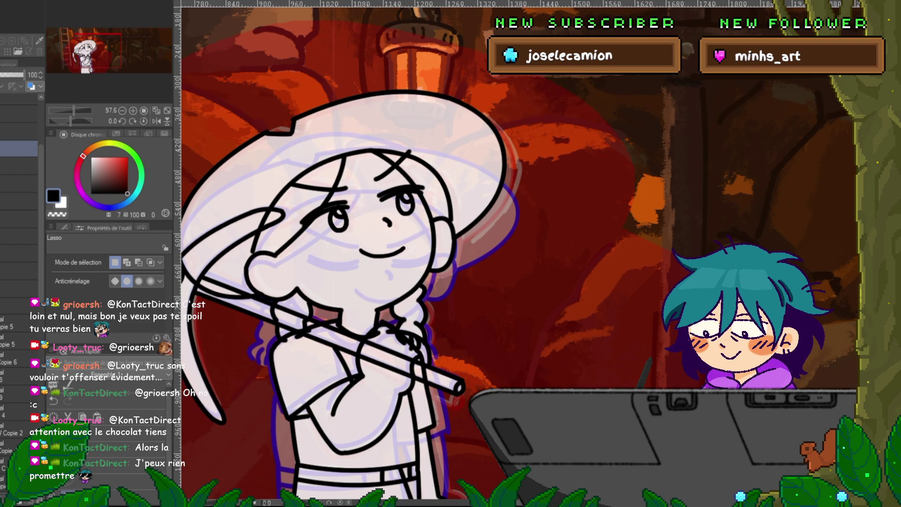
pyautogui.scroll(3, 19, 211)
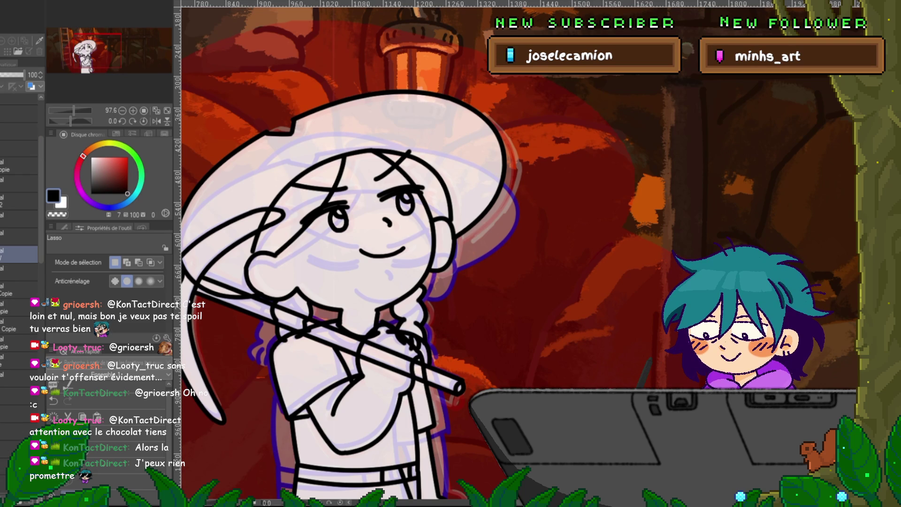
pyautogui.moveTo(411, 172)
pyautogui.mouseDown()
pyautogui.moveTo(399, 227)
pyautogui.moveTo(434, 218)
pyautogui.mouseUp()
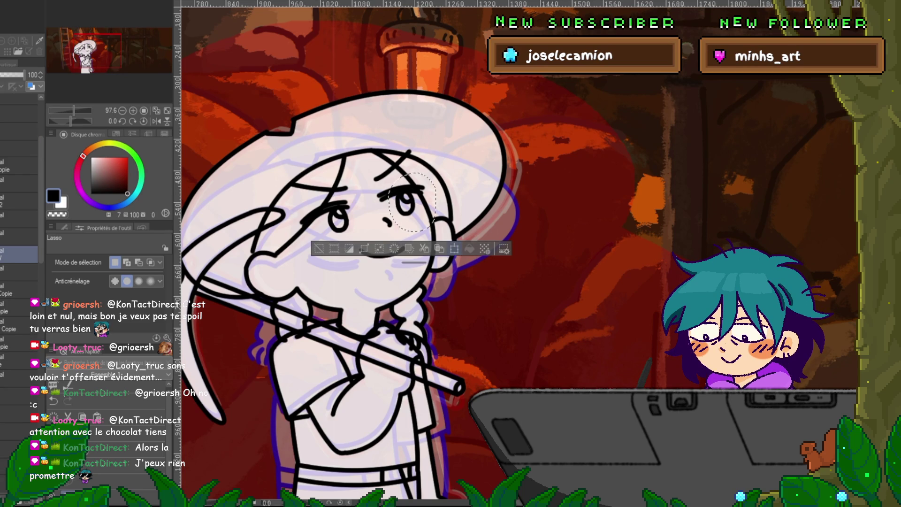
pyautogui.hotkey('ctrl', 't')
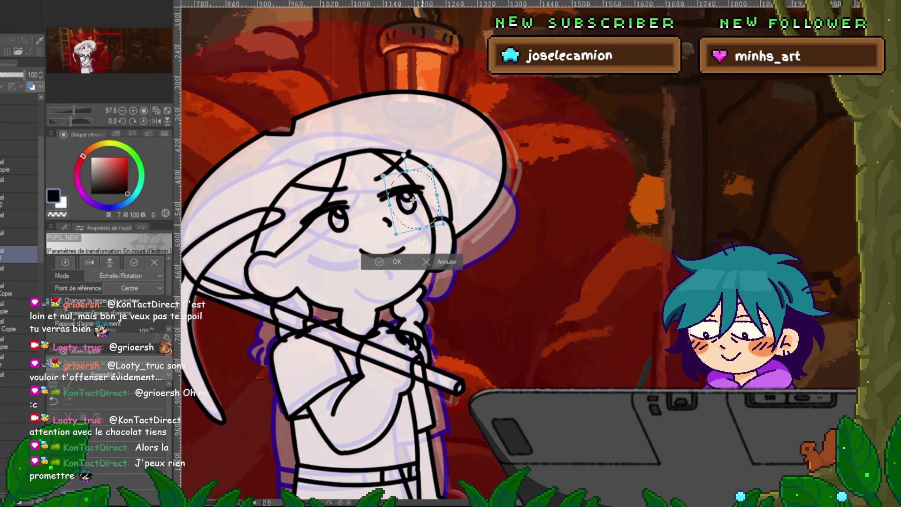
pyautogui.press('Return')
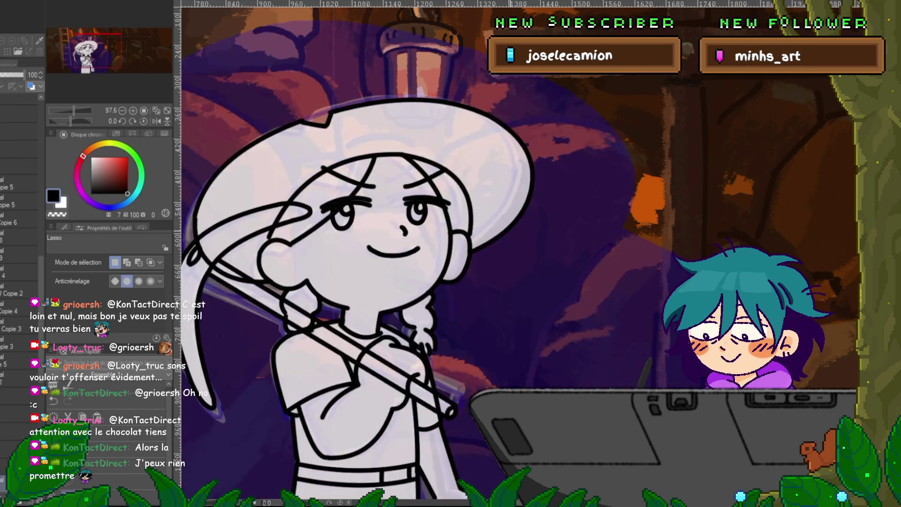
pyautogui.click(18, 289)
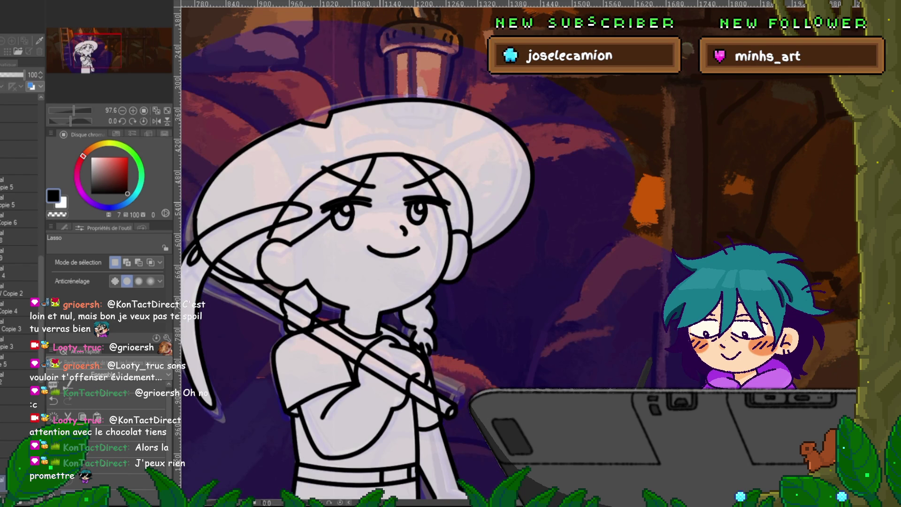
# Toggle the face strokes repeatedly between the dark line-art and grey Copie 2 versions to compare.
pyautogui.scroll(-5, 19, 234)
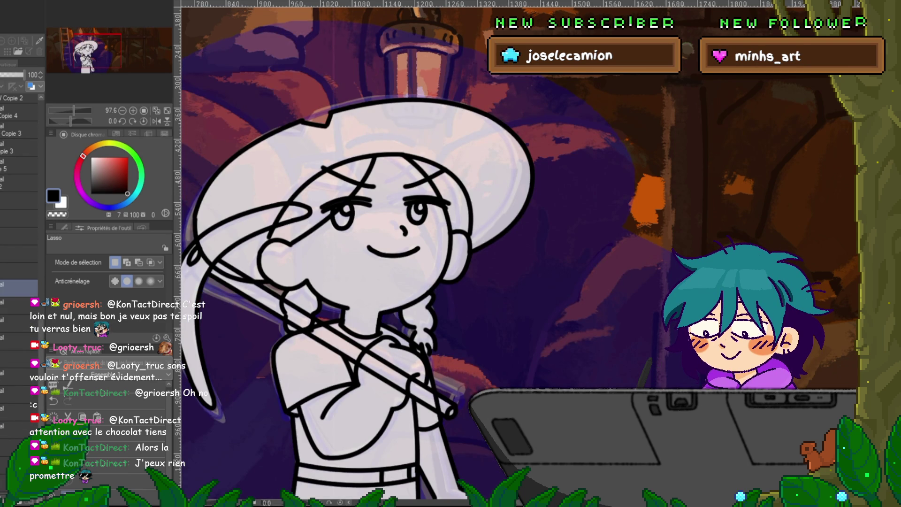
pyautogui.press('Delete')
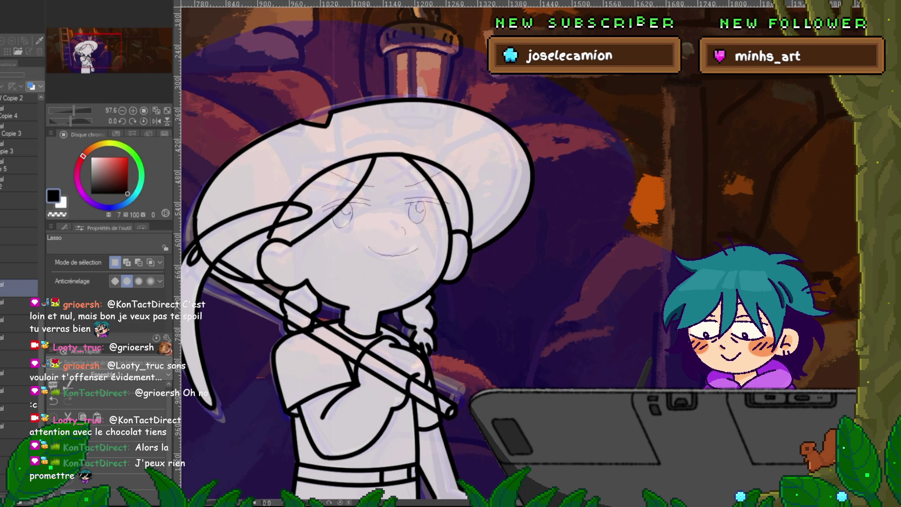
pyautogui.hotkey('ctrl', 'z')
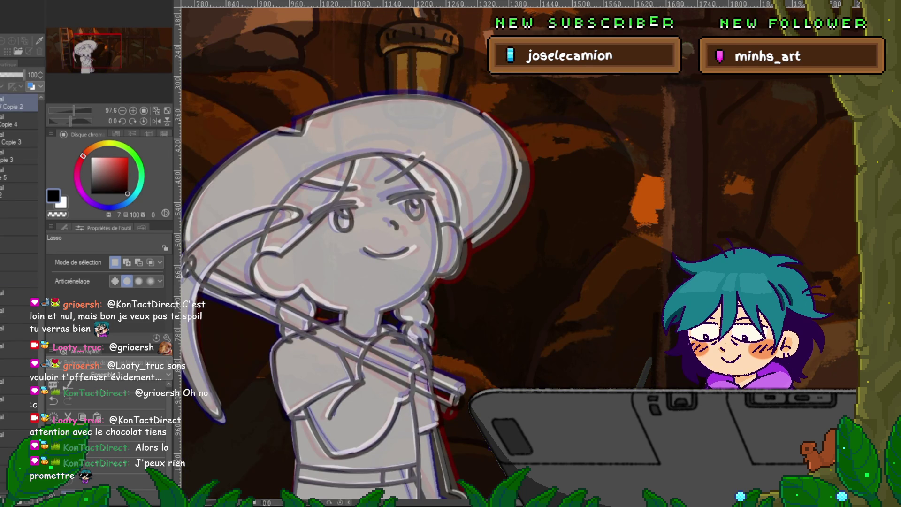
pyautogui.hotkey('ctrl', 'y')
pyautogui.hotkey('ctrl', 'z')
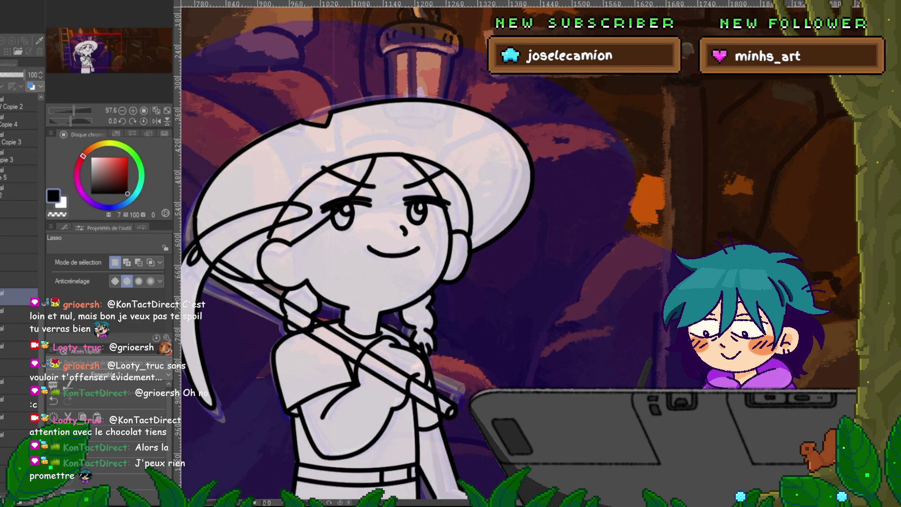
pyautogui.hotkey('ctrl', 'z')
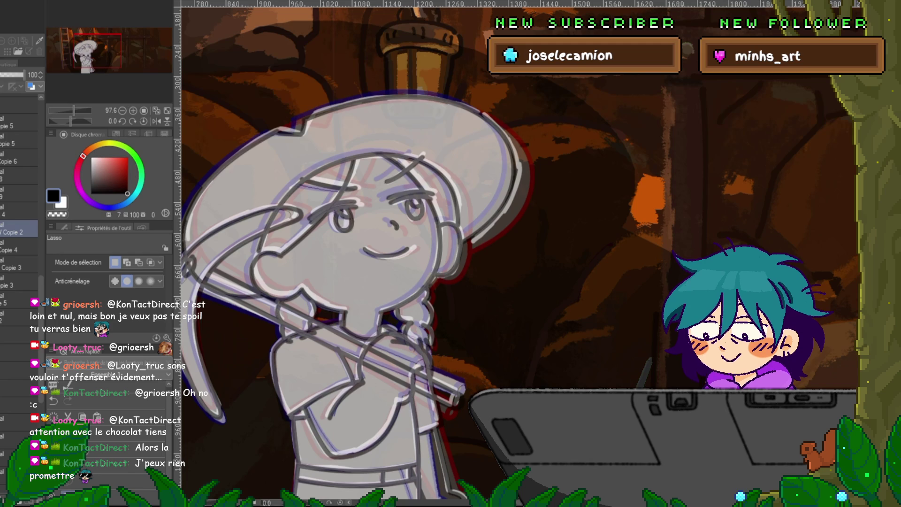
pyautogui.hotkey('ctrl', 'y')
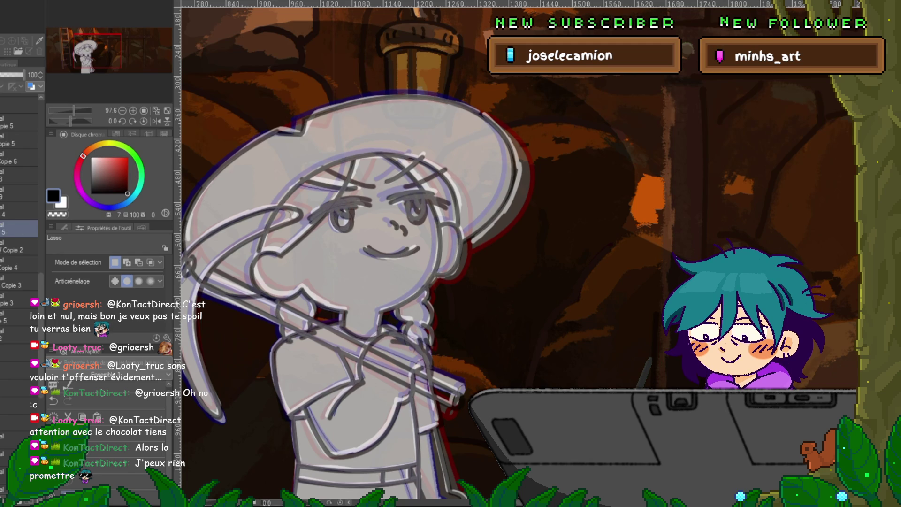
pyautogui.hotkey('ctrl', 'z')
pyautogui.hotkey('ctrl', 'z')
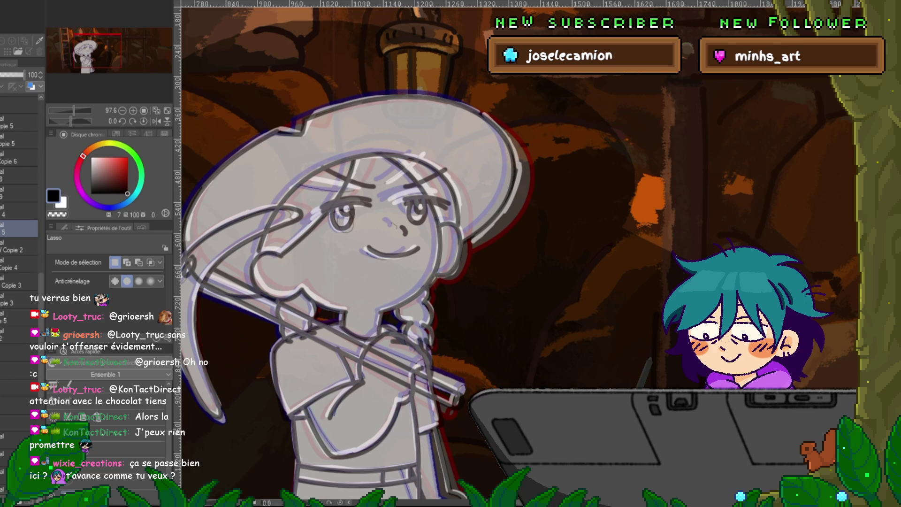
pyautogui.hotkey('ctrl', 'z')
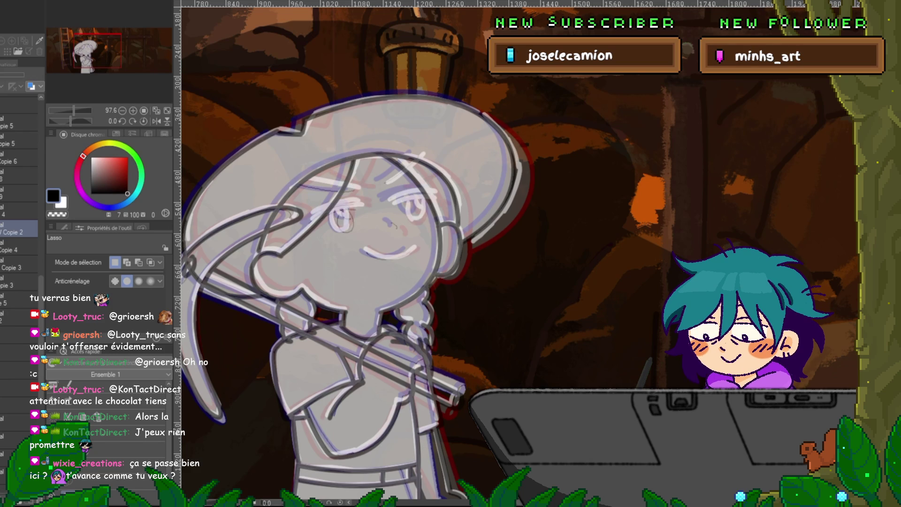
pyautogui.hotkey('ctrl', 'z')
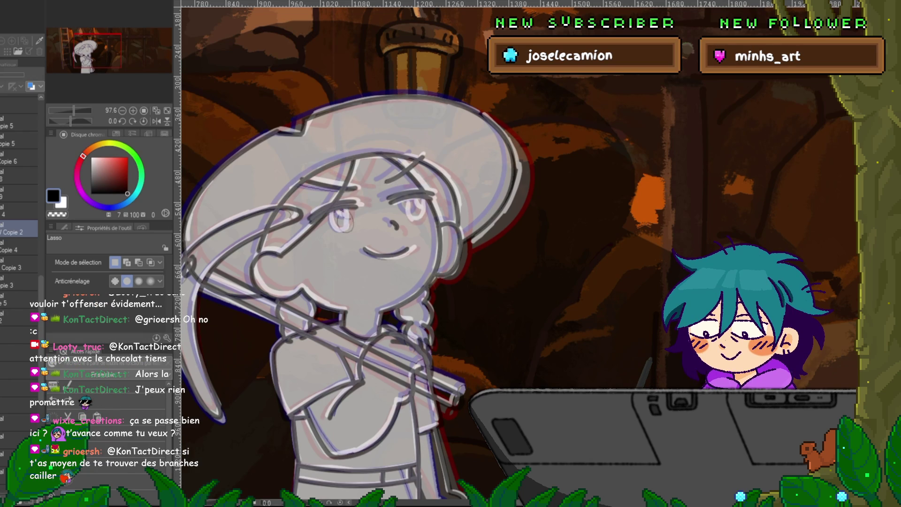
# On the black line-art cel, lasso the left eye and resize it over three transforms.
pyautogui.hotkey('ctrl', 'y')
pyautogui.hotkey('ctrl', 'y')
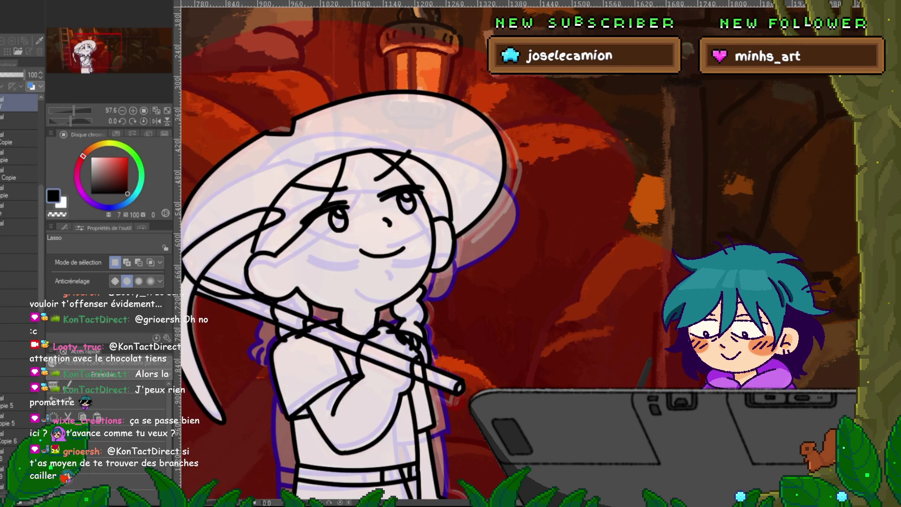
pyautogui.hotkey('ctrl', 'y')
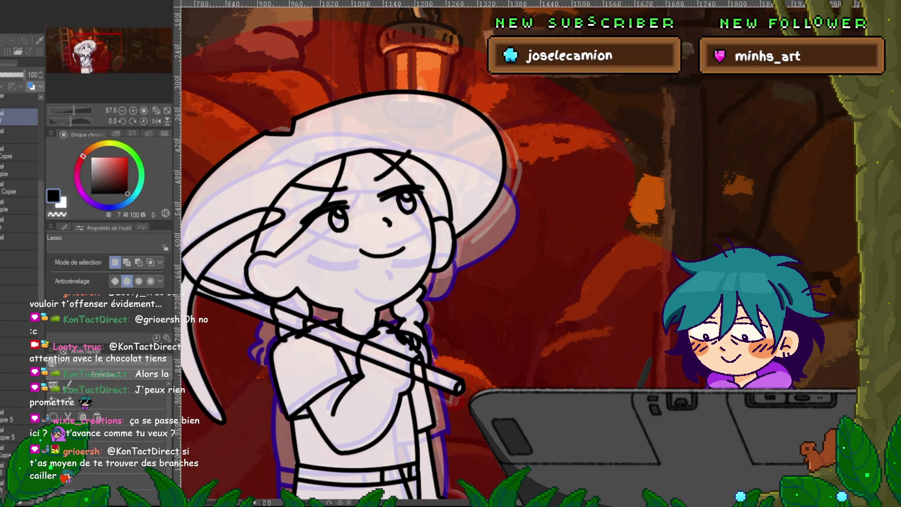
pyautogui.moveTo(334, 200)
pyautogui.mouseDown()
pyautogui.moveTo(328, 239)
pyautogui.moveTo(374, 238)
pyautogui.mouseUp()
pyautogui.hotkey('ctrl', 't')
pyautogui.press('Return')
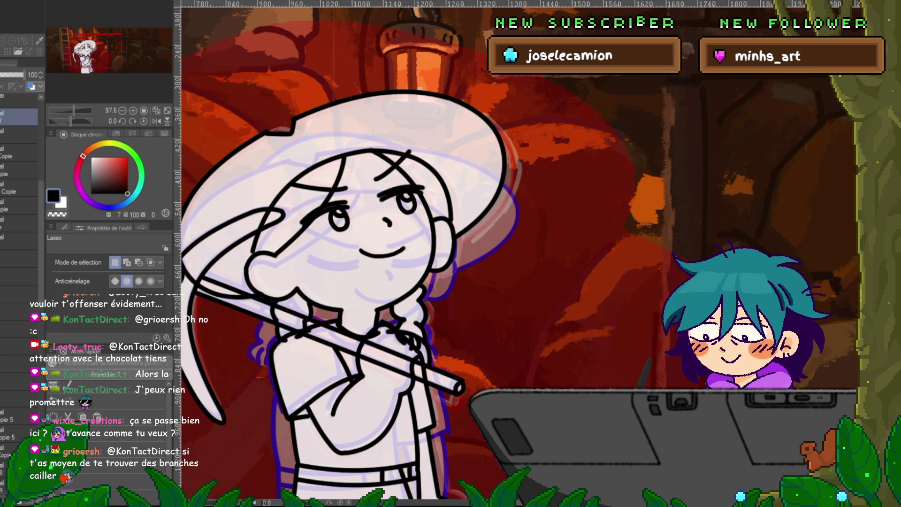
pyautogui.hotkey('ctrl', 't')
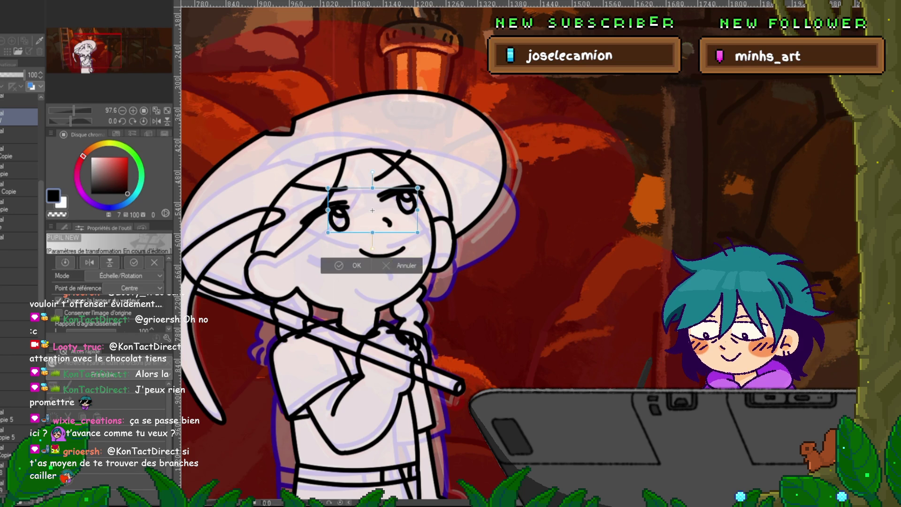
pyautogui.press('Return')
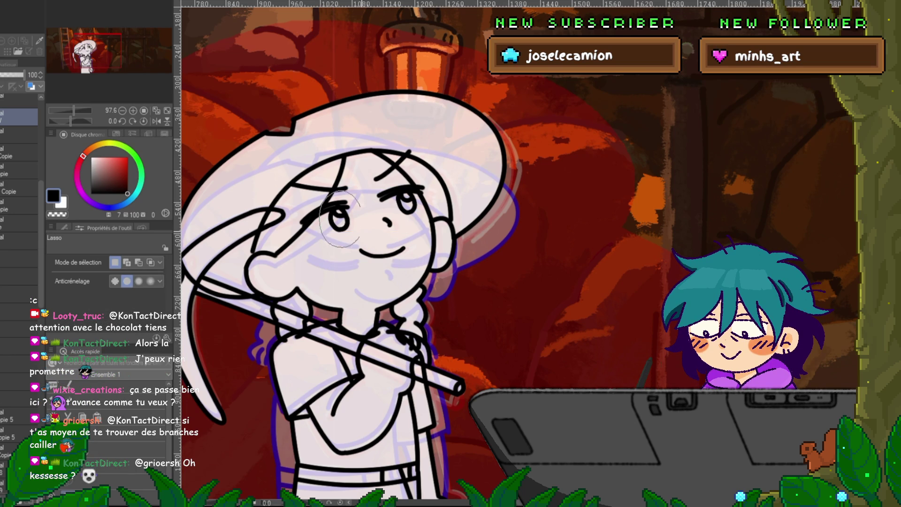
pyautogui.hotkey('ctrl', 't')
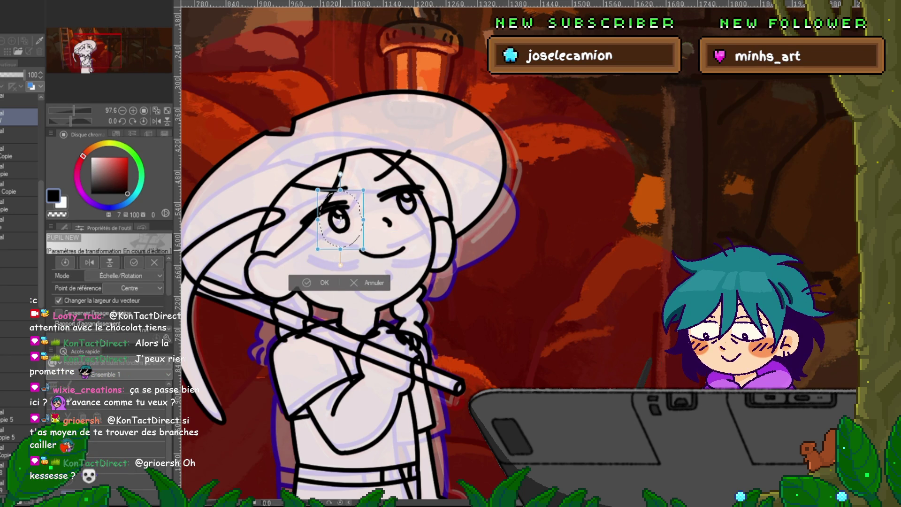
pyautogui.press('Return')
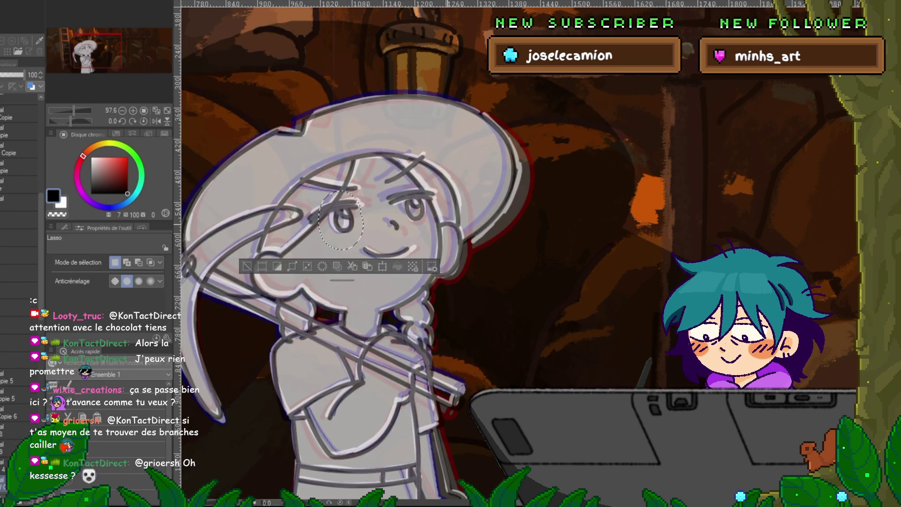
pyautogui.hotkey('ctrl', 'd')
# Lasso and transform the left eye on the Copie 2 cel, then deselect.
pyautogui.click(14, 288)
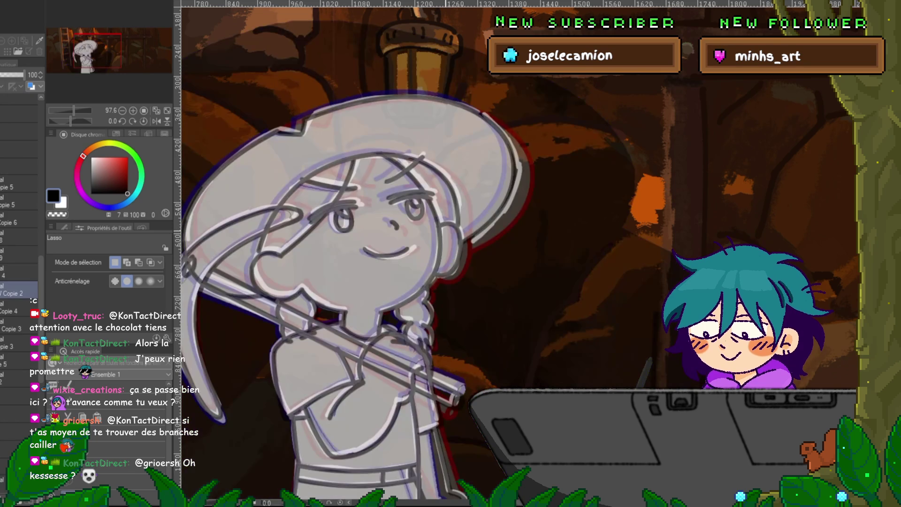
pyautogui.moveTo(359, 197); pyautogui.dragTo(350, 193)
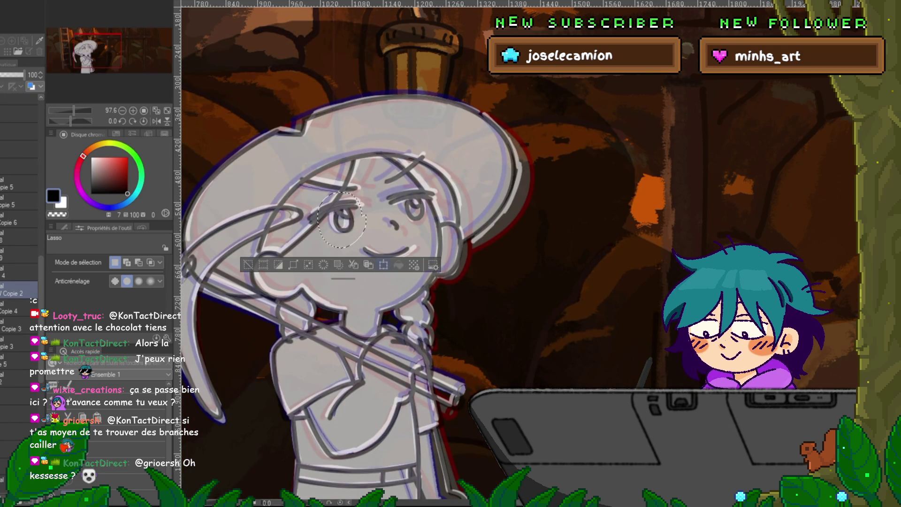
pyautogui.hotkey('ctrl', 't')
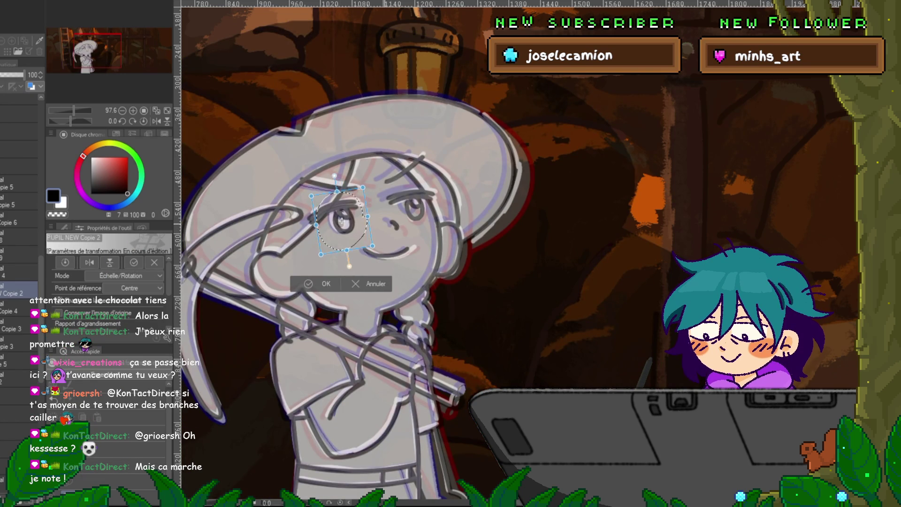
pyautogui.press('Return')
pyautogui.hotkey('ctrl', 'd')
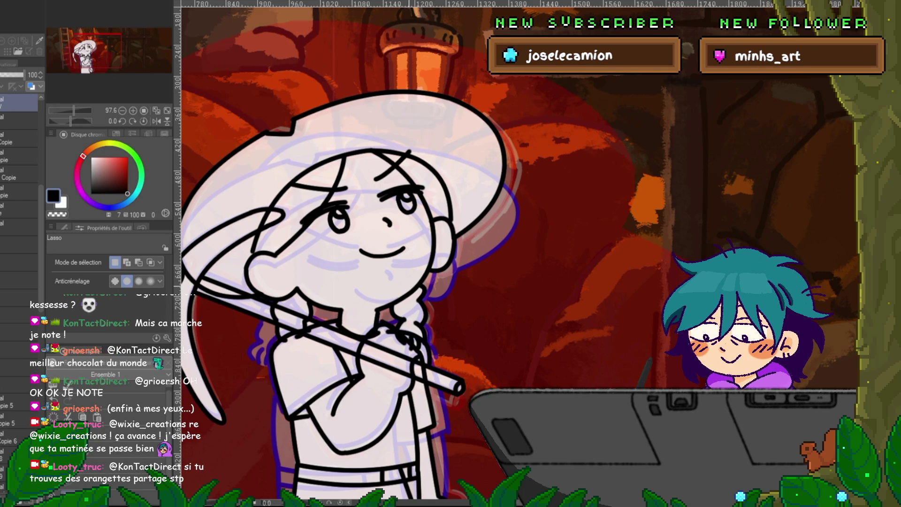
# Fit the entire canvas in the window with Ctrl+0.
pyautogui.hotkey('ctrl', '0')
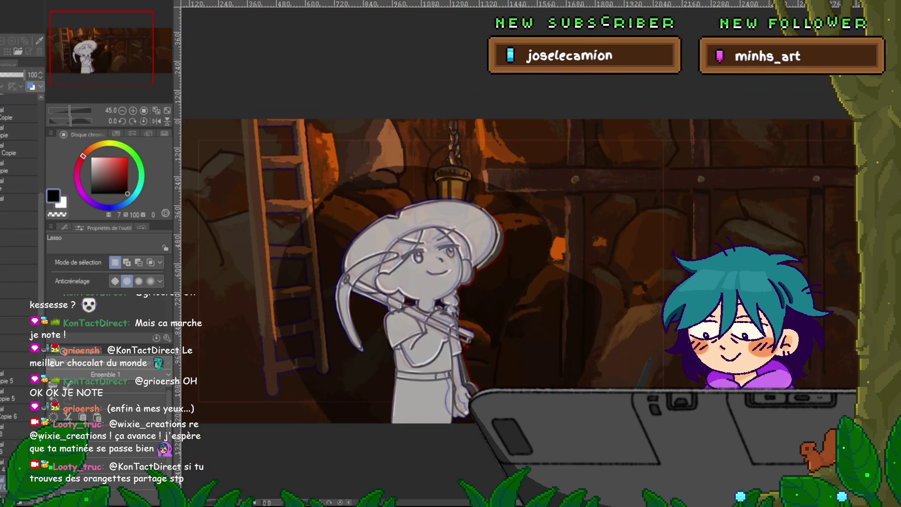
# Select the black line-art layer and step through frames, checking the eyes-closed and hand-at-hat poses.
pyautogui.scroll(-3, 19, 328)
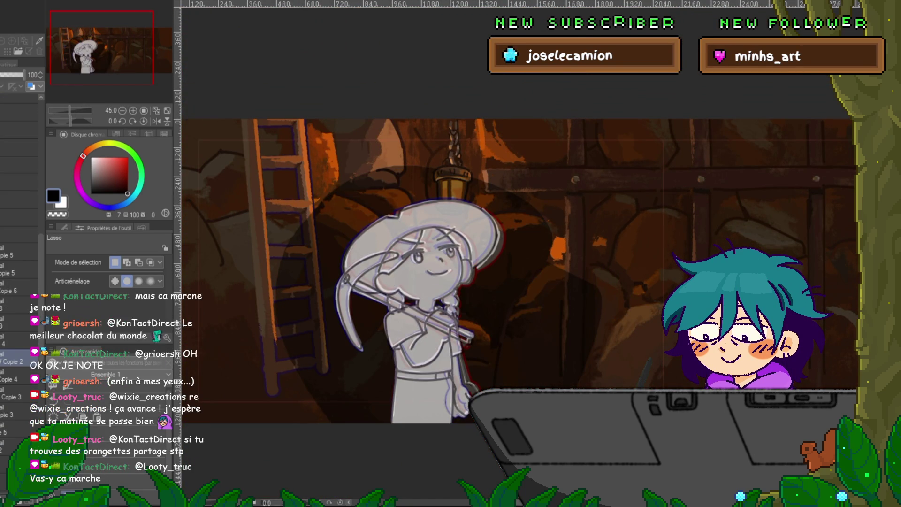
pyautogui.scroll(-2, 19, 337)
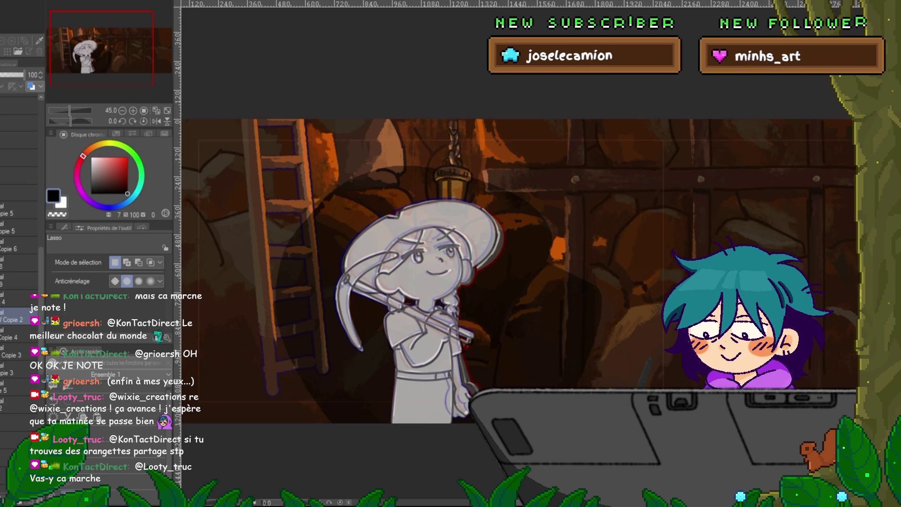
pyautogui.scroll(-1, 19, 281)
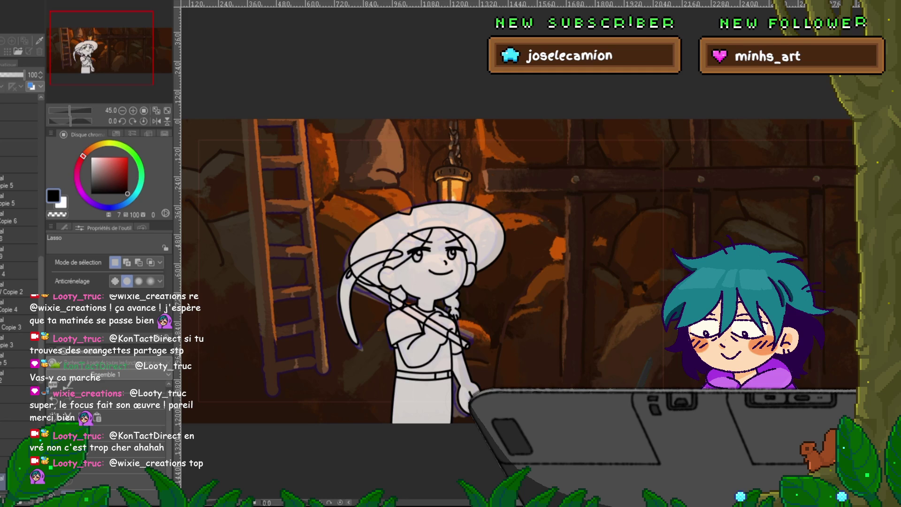
pyautogui.click(19, 102)
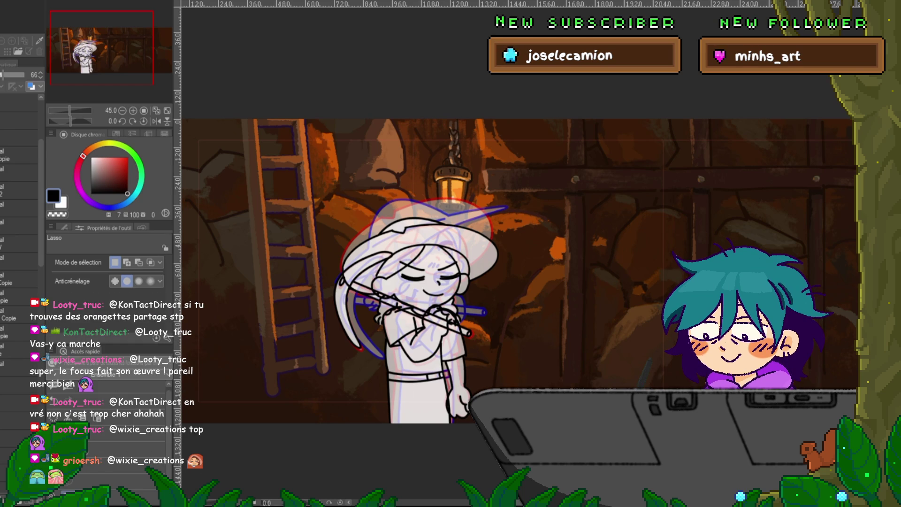
pyautogui.press('Right')
pyautogui.press('Right')
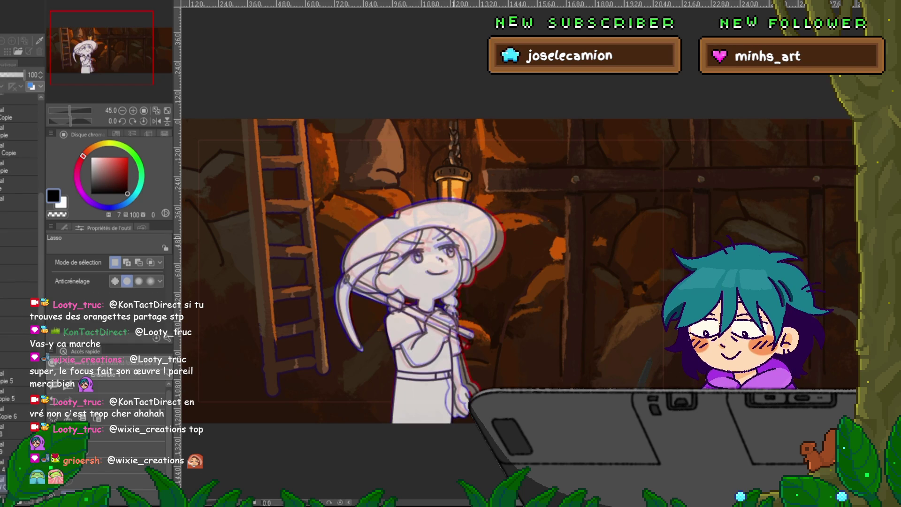
pyautogui.press('Right')
pyautogui.press('Left')
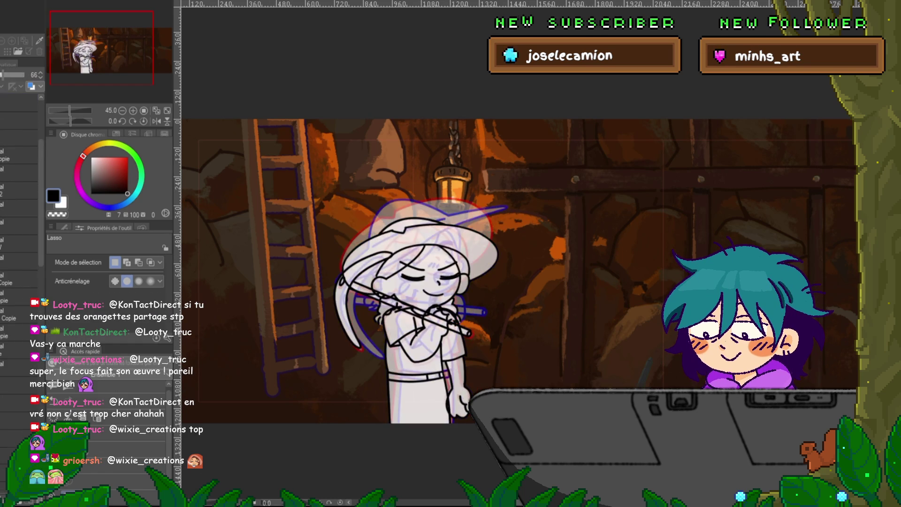
pyautogui.press('Right')
pyautogui.press('Right')
pyautogui.press('Left')
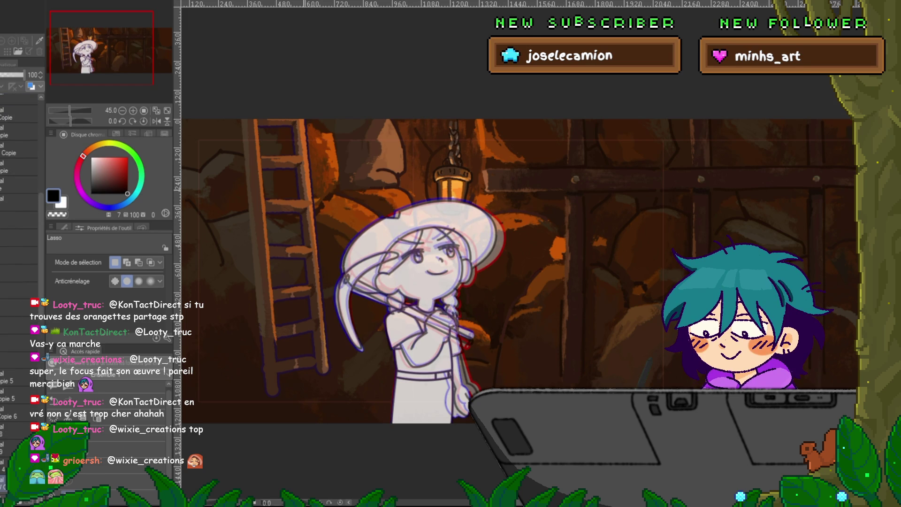
pyautogui.scroll(3, 451, 255)
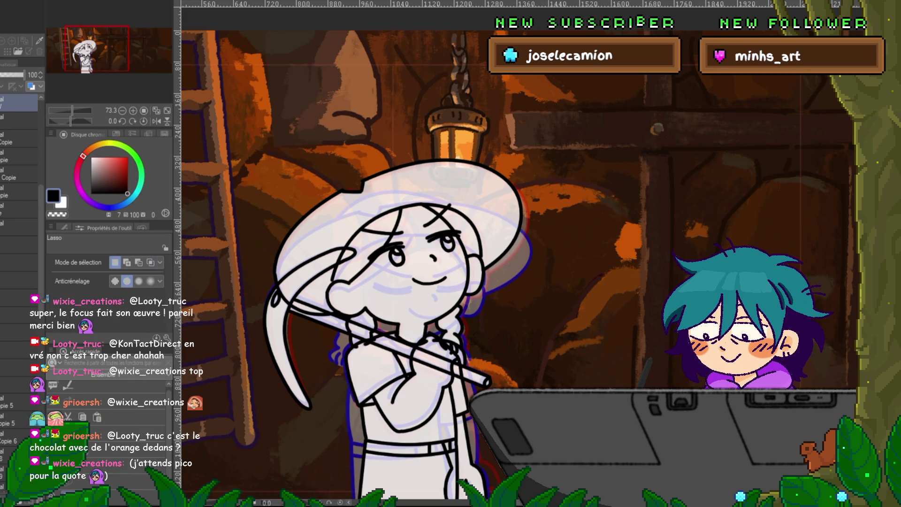
# Hide and reshow the line-art layer to compare, then zoom out to the full mine scene.
pyautogui.click(5, 102)
pyautogui.click(4, 103)
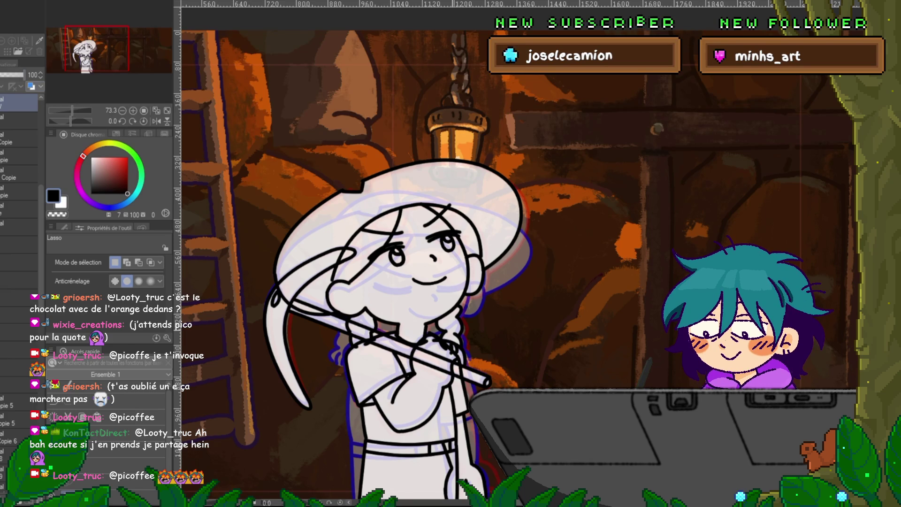
pyautogui.hotkey('ctrl', '-')
pyautogui.hotkey('ctrl', '-')
pyautogui.hotkey('ctrl', '-')
pyautogui.hotkey('ctrl', '-')
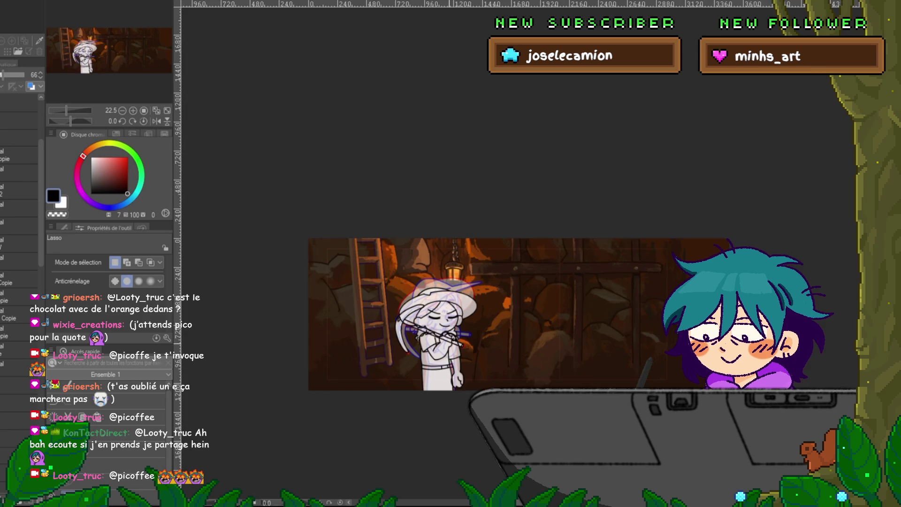
# Toggle the alternate pose and blue sketch layers on and off to compare the girl's poses.
pyautogui.scroll(5, 443, 331)
pyautogui.click(19, 244)
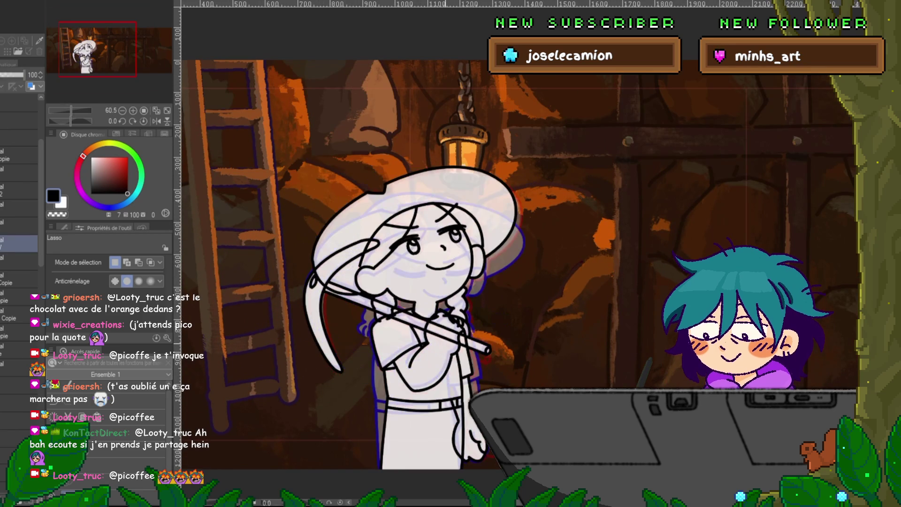
pyautogui.click(18, 243)
pyautogui.click(19, 244)
pyautogui.click(19, 243)
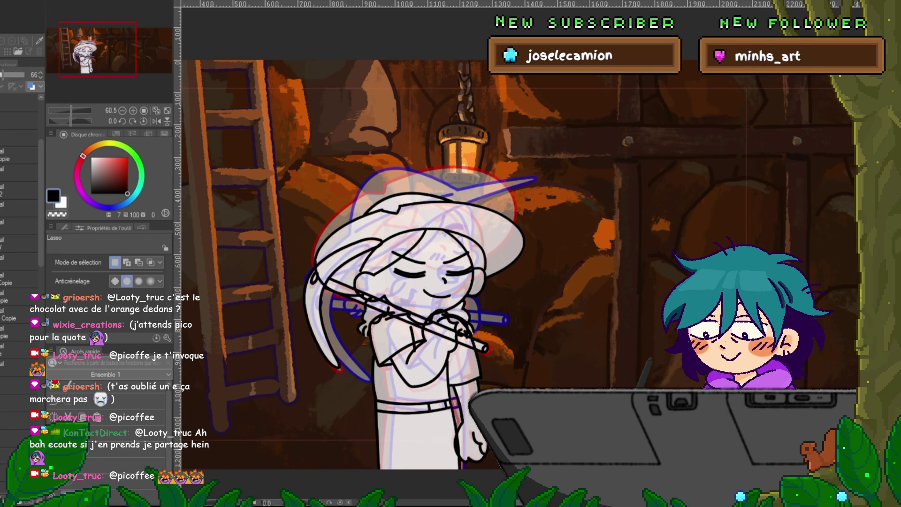
pyautogui.scroll(-3, 19, 234)
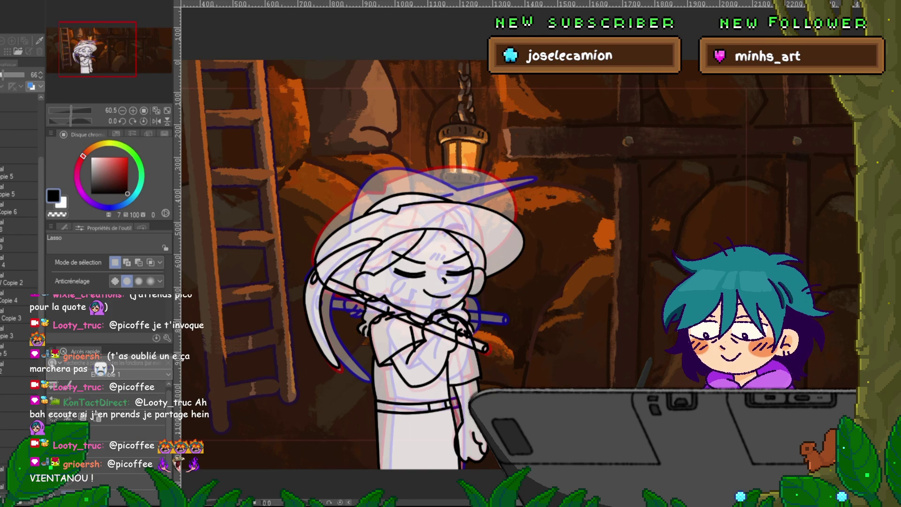
pyautogui.click(19, 244)
pyautogui.click(19, 244)
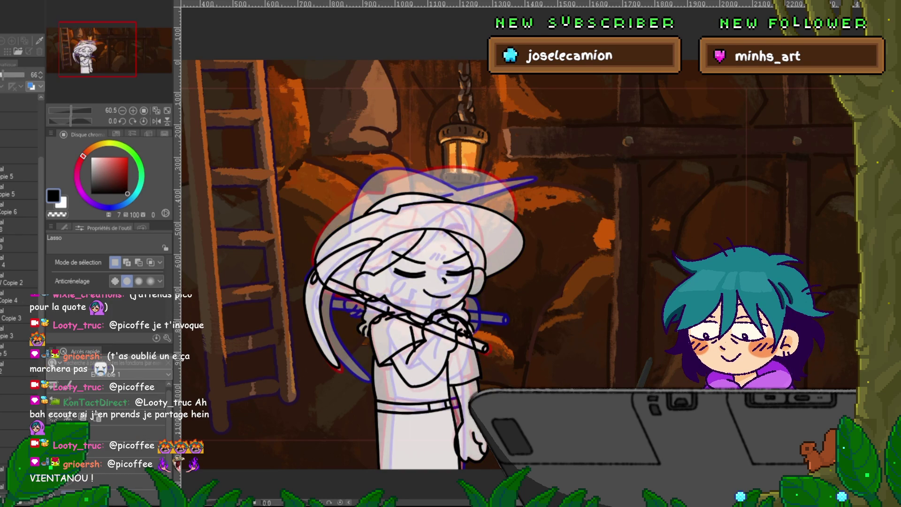
pyautogui.click(18, 244)
pyautogui.click(19, 243)
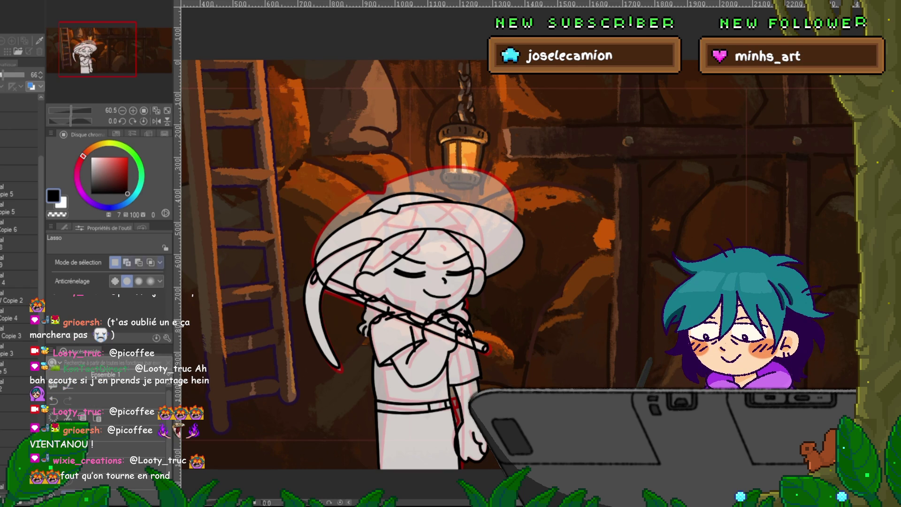
# Flip back and forth between the eyes-closed and eyes-open frames, ending on eyes-open.
pyautogui.press('Right')
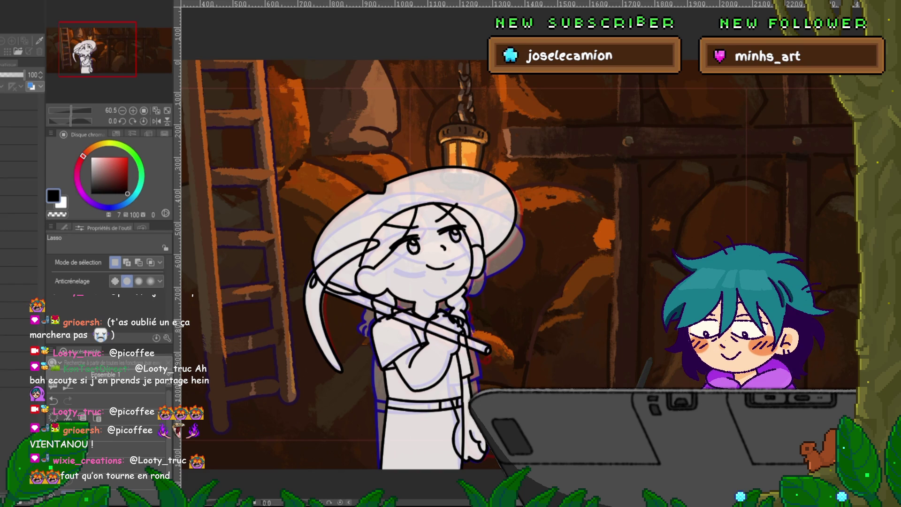
pyautogui.press('Left')
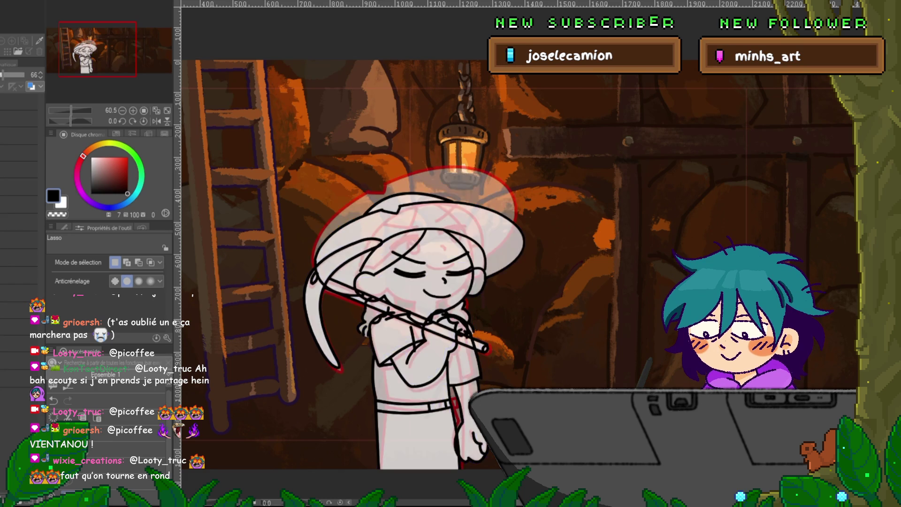
pyautogui.press('Right')
pyautogui.press('Left')
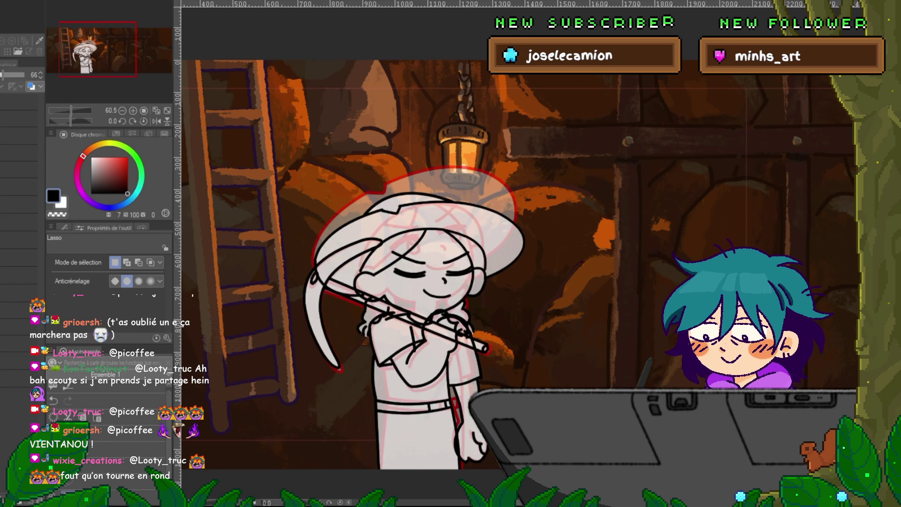
pyautogui.press('Right')
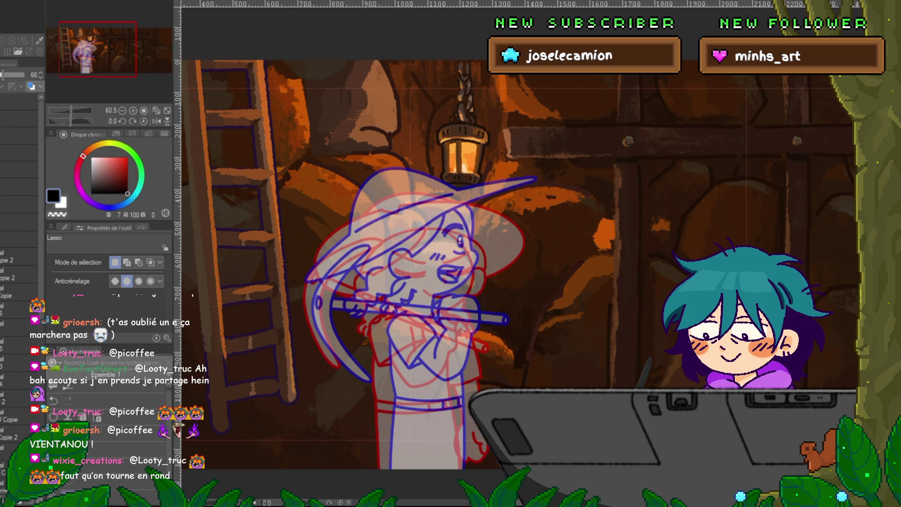
# Click through the cel layers, switching between the blue-line sketch and the black-line drawing.
pyautogui.click(19, 239)
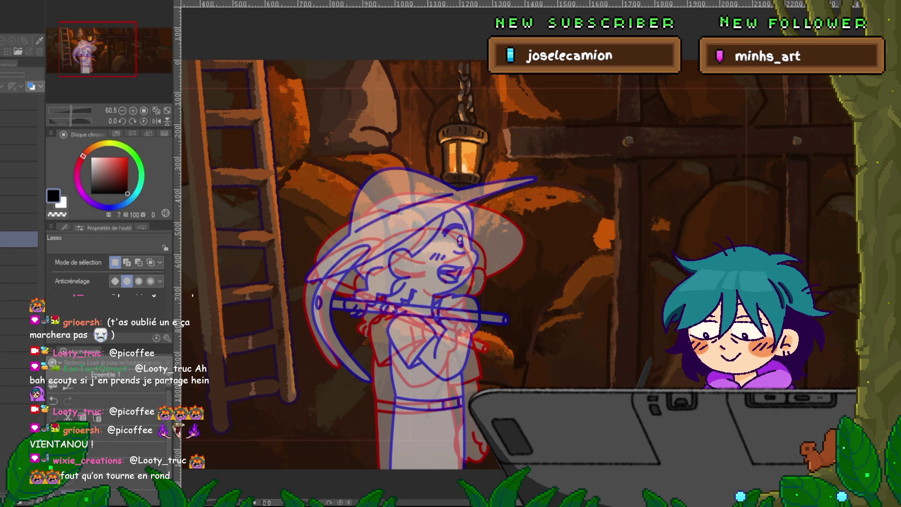
pyautogui.click(19, 222)
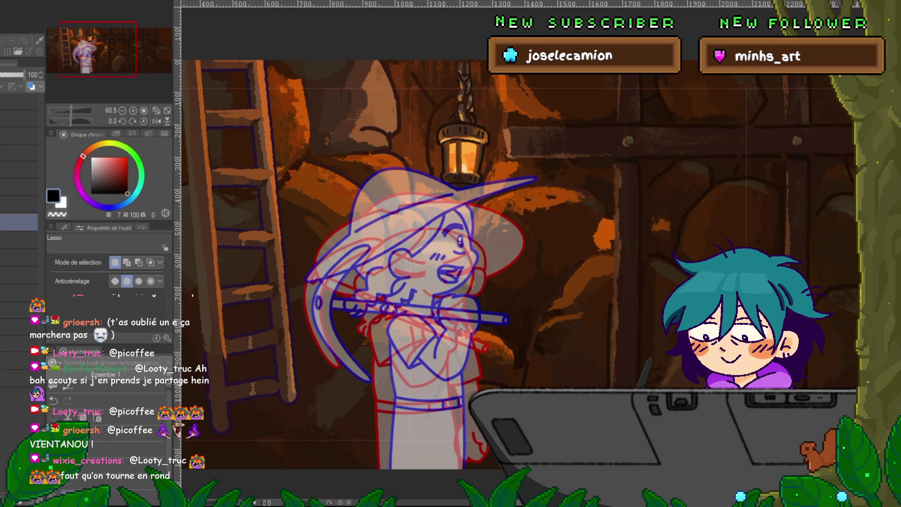
pyautogui.click(19, 222)
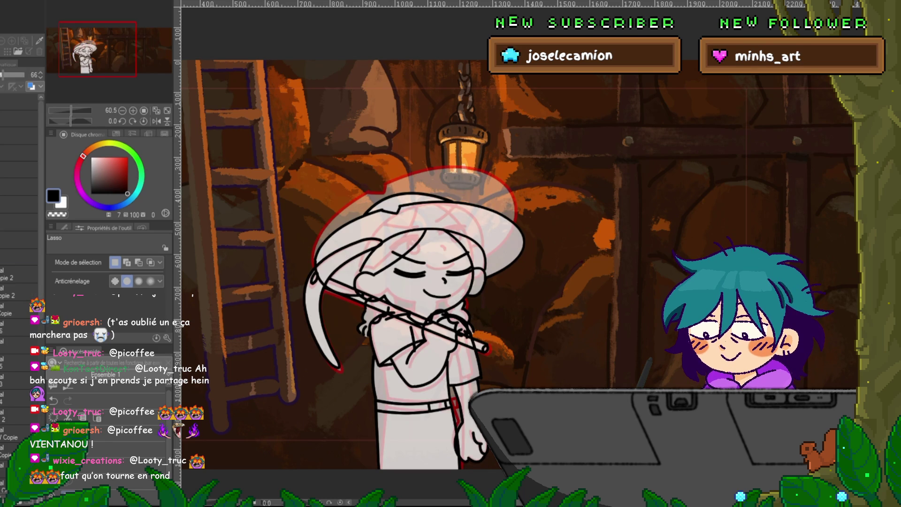
pyautogui.click(18, 257)
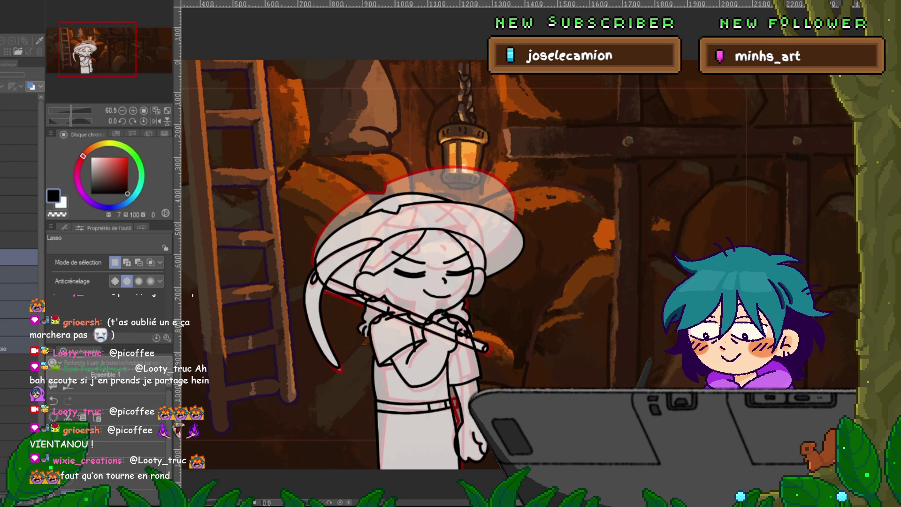
pyautogui.click(19, 239)
pyautogui.click(19, 222)
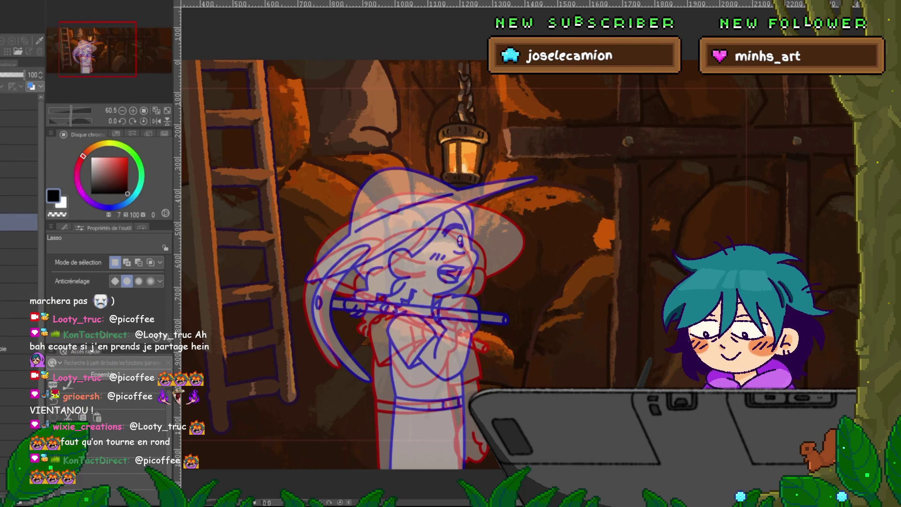
pyautogui.click(18, 240)
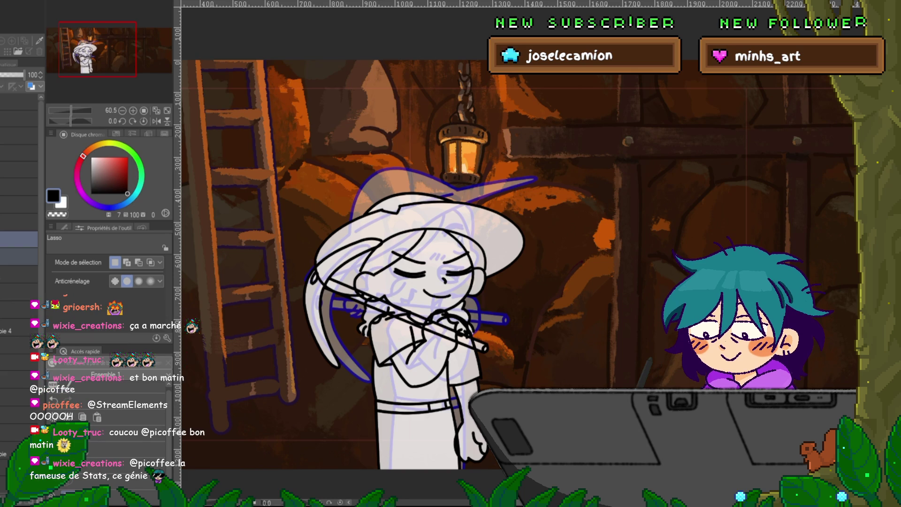
# Start a mesh transform and drag the top-row points to tilt the hat brim down right.
pyautogui.hotkey('ctrl', 't')
pyautogui.keyDown('shift'); pyautogui.click(450, 178); pyautogui.keyUp('shift')
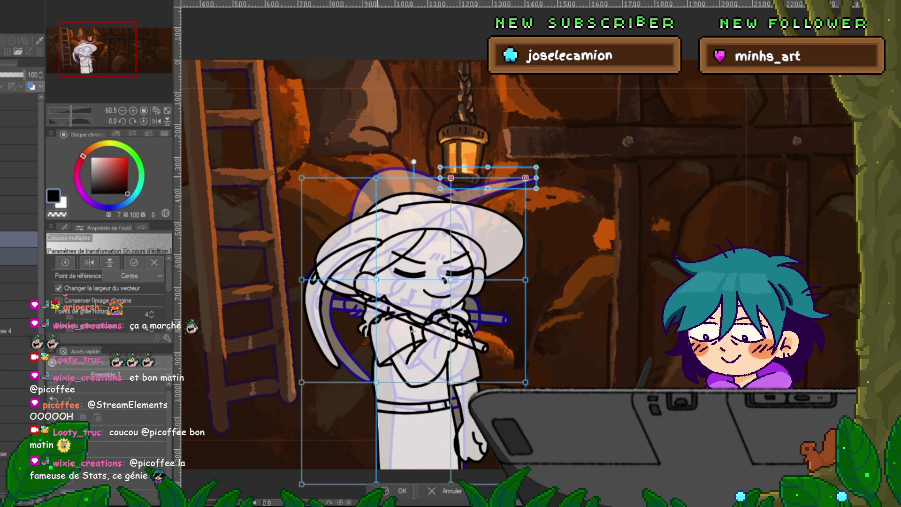
pyautogui.keyDown('shift'); pyautogui.click(376, 178); pyautogui.keyUp('shift')
pyautogui.keyDown('shift'); pyautogui.click(301, 177); pyautogui.keyUp('shift')
pyautogui.moveTo(536, 178); pyautogui.dragTo(537, 183)
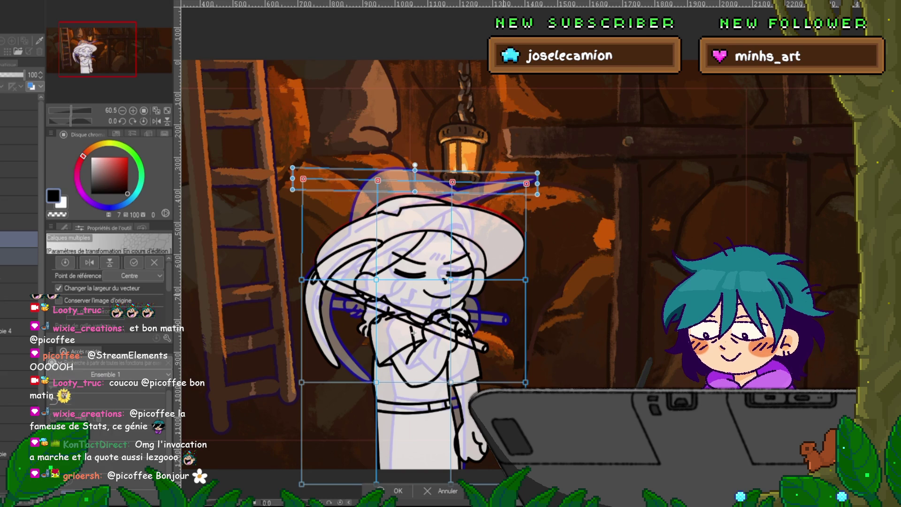
# Nudge the eye-level mesh points down and right to shift the hat and face.
pyautogui.keyDown('shift'); pyautogui.click(526, 279); pyautogui.keyUp('shift')
pyautogui.keyDown('shift'); pyautogui.click(451, 280); pyautogui.keyUp('shift')
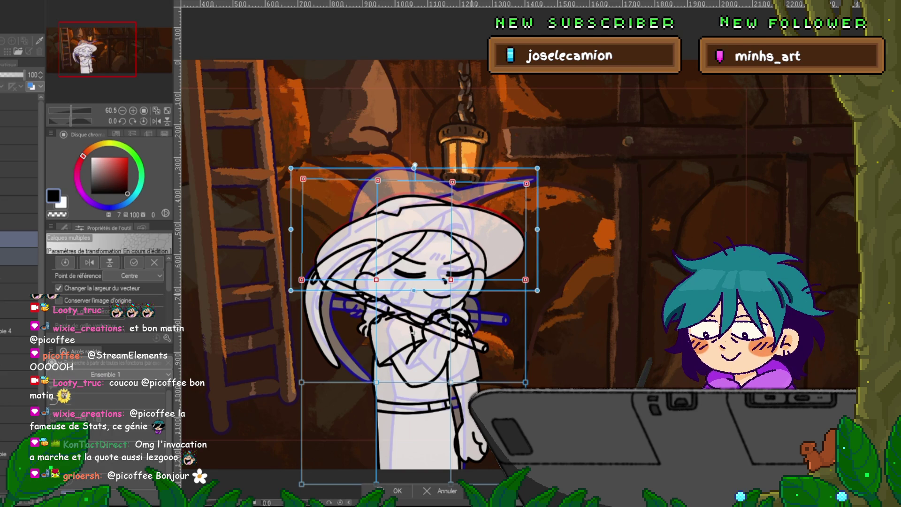
pyautogui.press('Down')
pyautogui.press('Down')
pyautogui.press('Down')
pyautogui.press('Down')
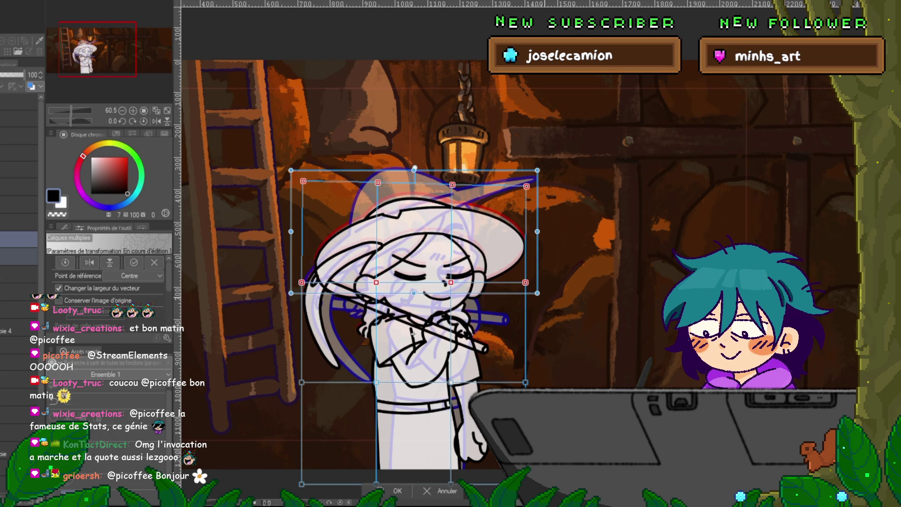
pyautogui.press('Down')
pyautogui.press('Right')
pyautogui.press('Right')
pyautogui.press('Right')
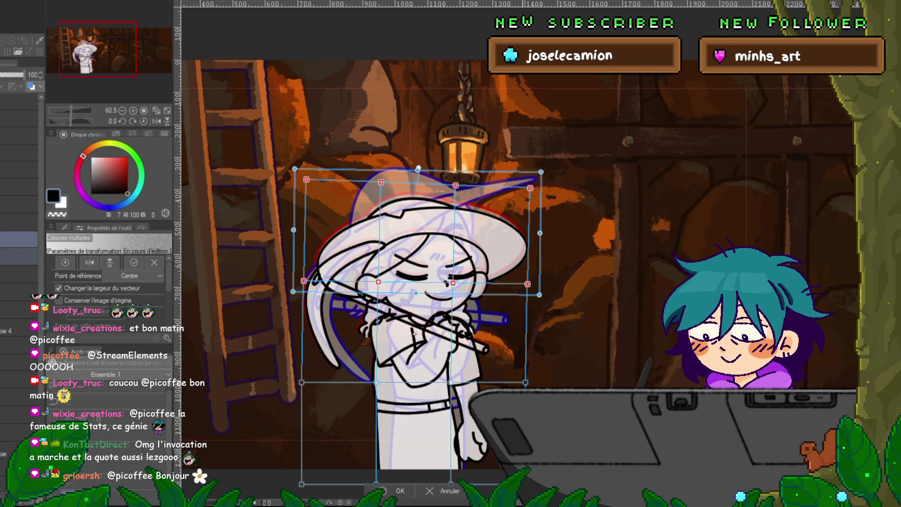
# Push the bottom mesh points down, adjust them slightly sideways, and apply the warp.
pyautogui.keyDown('shift'); pyautogui.click(525, 383); pyautogui.keyUp('shift')
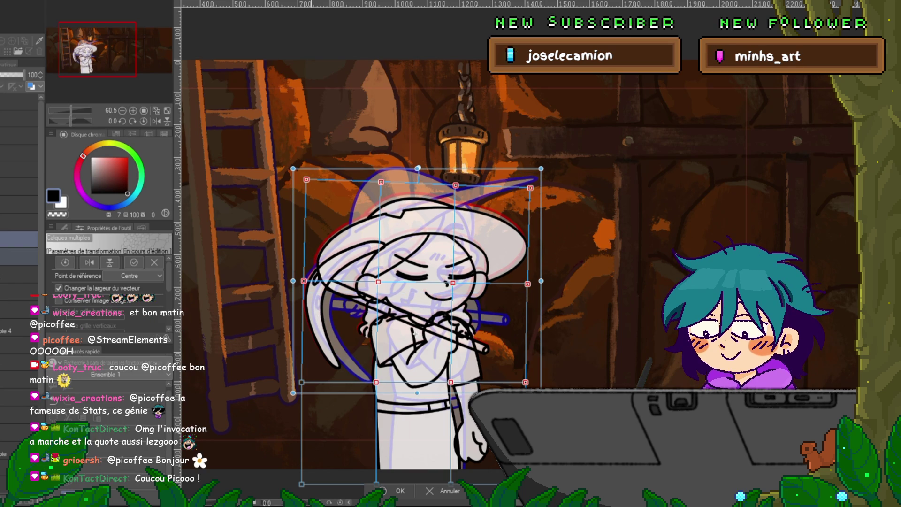
pyautogui.keyDown('shift'); pyautogui.click(301, 383); pyautogui.keyUp('shift')
pyautogui.keyDown('shift'); pyautogui.click(375, 383); pyautogui.keyUp('shift')
pyautogui.press('Down')
pyautogui.press('Down')
pyautogui.press('Down')
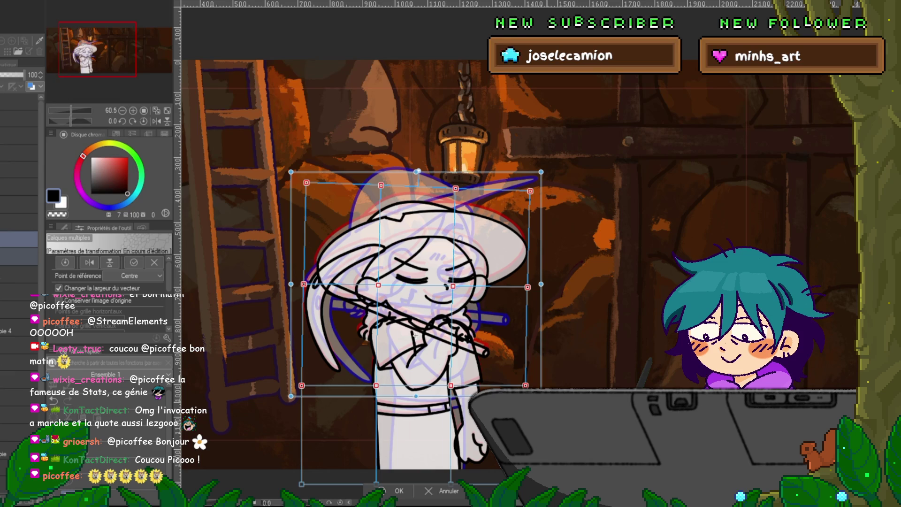
pyautogui.press('Left')
pyautogui.press('Left')
pyautogui.press('Right')
pyautogui.press('Right')
pyautogui.press('Right')
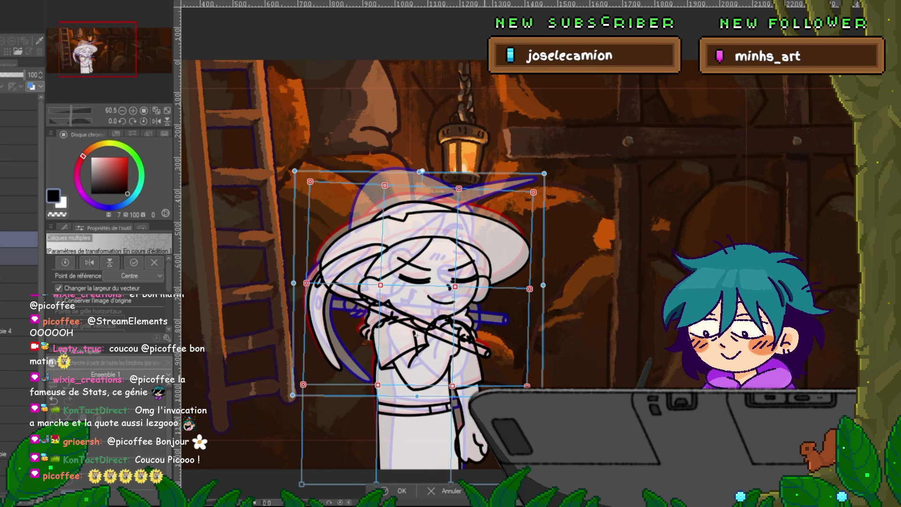
pyautogui.press('Return')
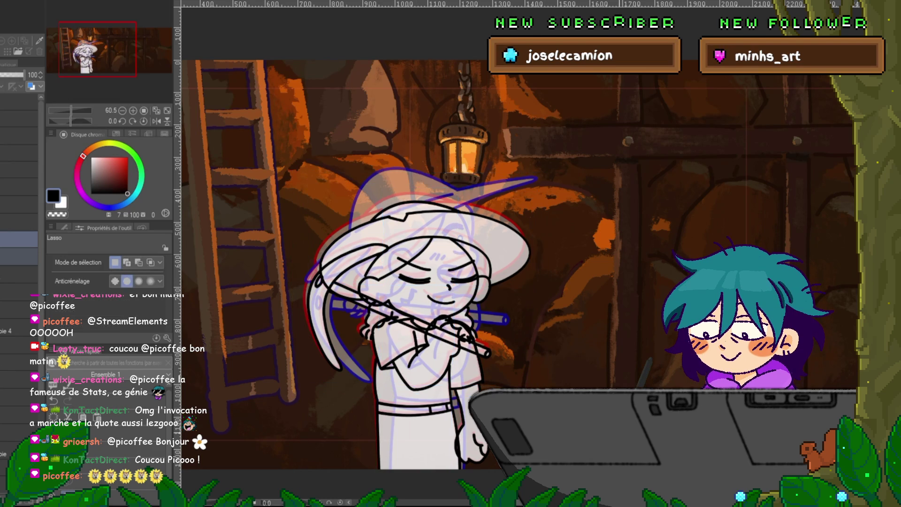
pyautogui.press('space')
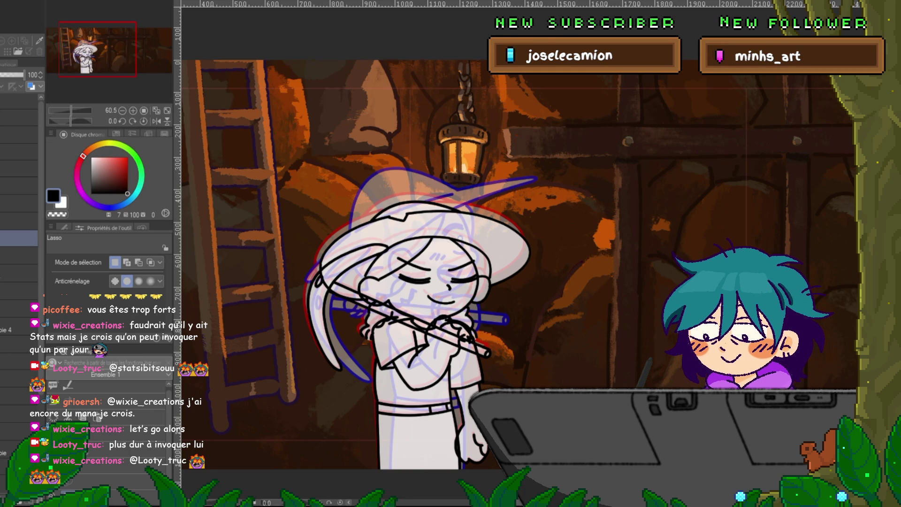
pyautogui.hotkey('ctrl', 'Right')
pyautogui.hotkey('ctrl', 'Right')
pyautogui.hotkey('ctrl', 'Left')
pyautogui.hotkey('ctrl', 'Left')
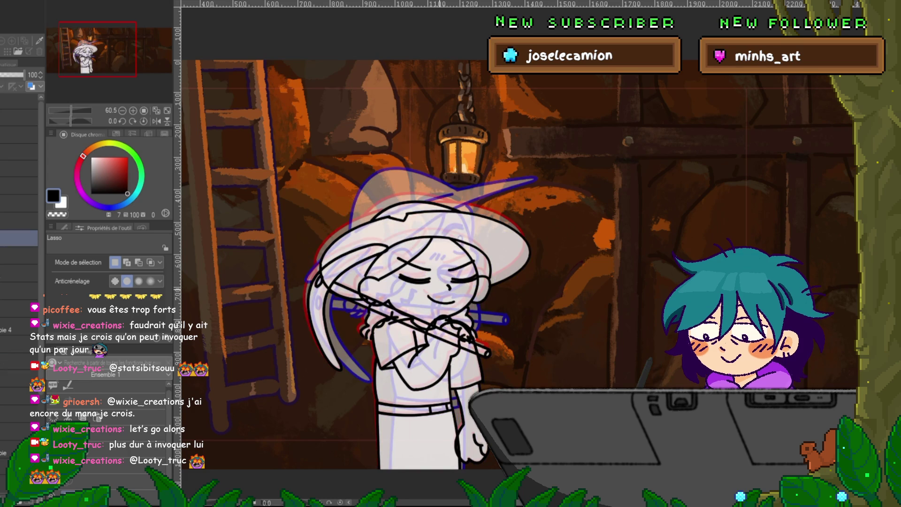
# Zoom in on the face, select hat layer 11, and start a mesh transform on it.
pyautogui.scroll(5, 441, 262)
pyautogui.hotkey('ctrl', 'Right')
pyautogui.hotkey('ctrl', 'Left')
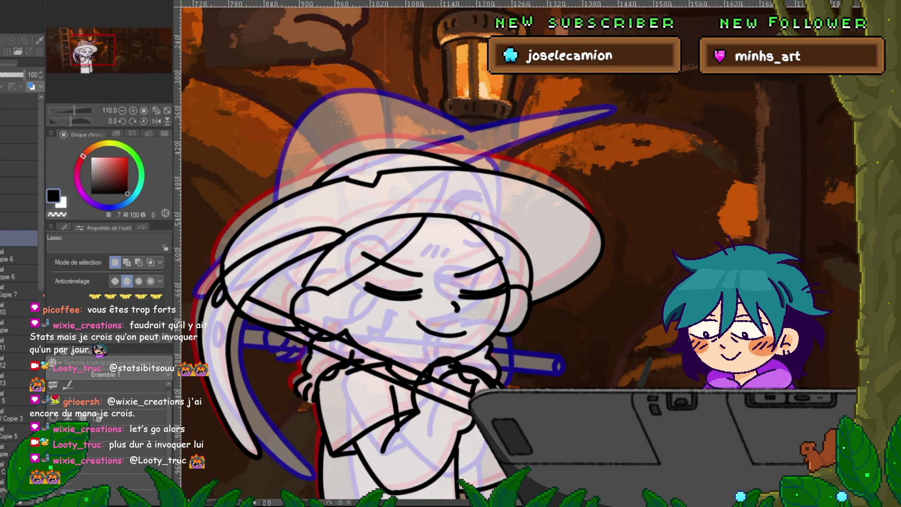
pyautogui.scroll(-1, 19, 234)
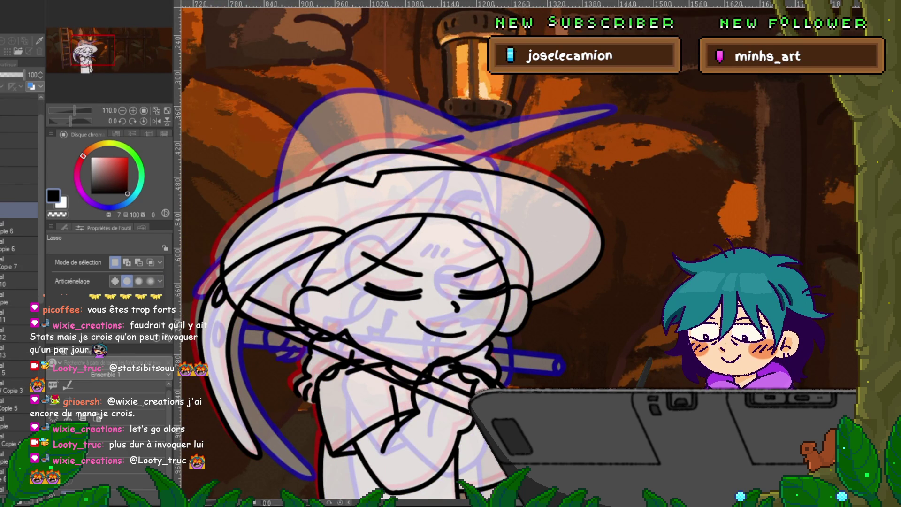
pyautogui.scroll(-2, 19, 235)
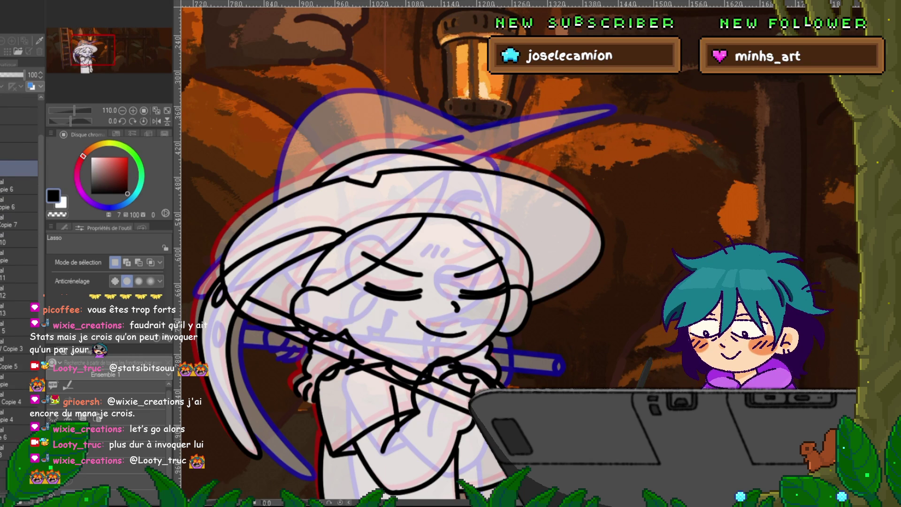
pyautogui.click(19, 274)
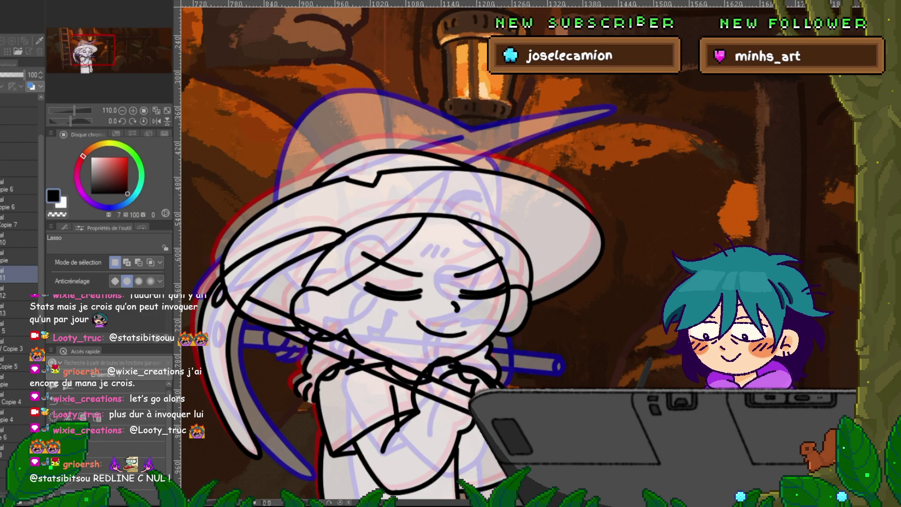
pyautogui.hotkey('ctrl', 't')
pyautogui.click(284, 165)
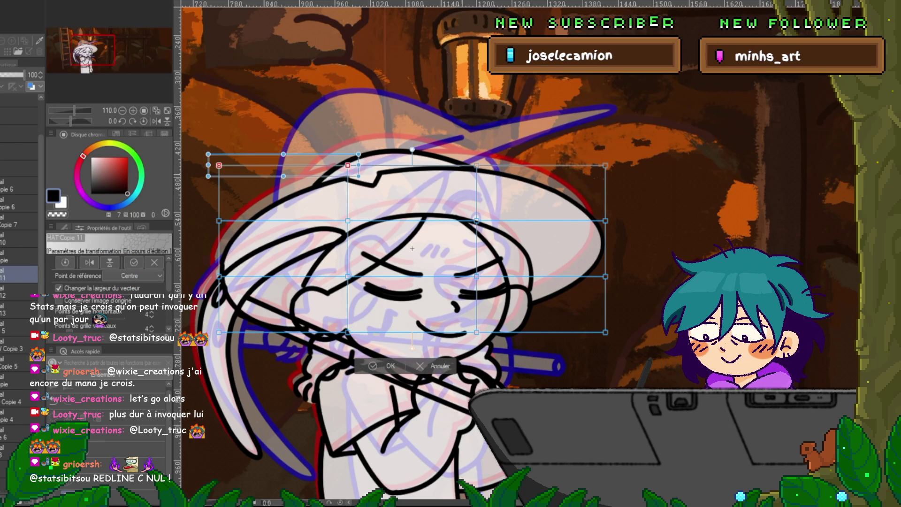
# Lower the hat's top mesh row, raise the bottom row, and apply the reshape.
pyautogui.keyDown('shift'); pyautogui.click(476, 165); pyautogui.keyUp('shift')
pyautogui.keyDown('shift'); pyautogui.click(605, 165); pyautogui.keyUp('shift')
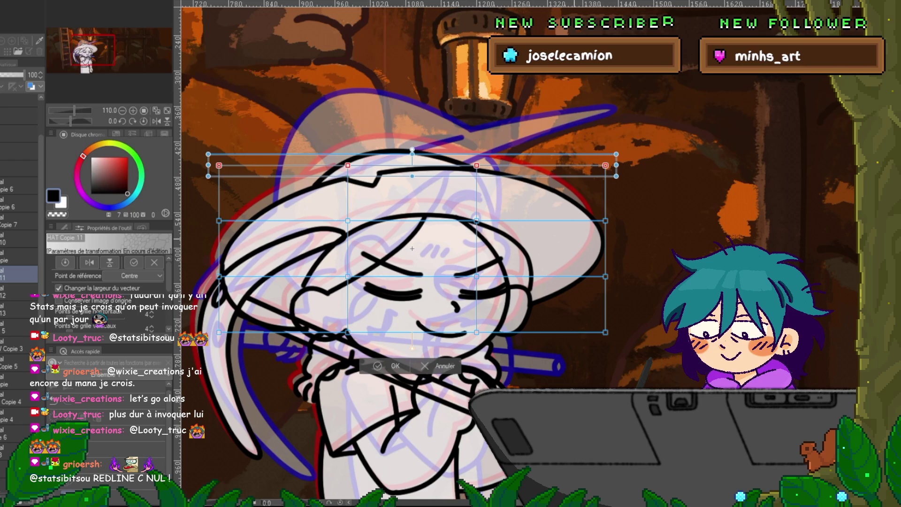
pyautogui.moveTo(348, 165); pyautogui.dragTo(348, 172)
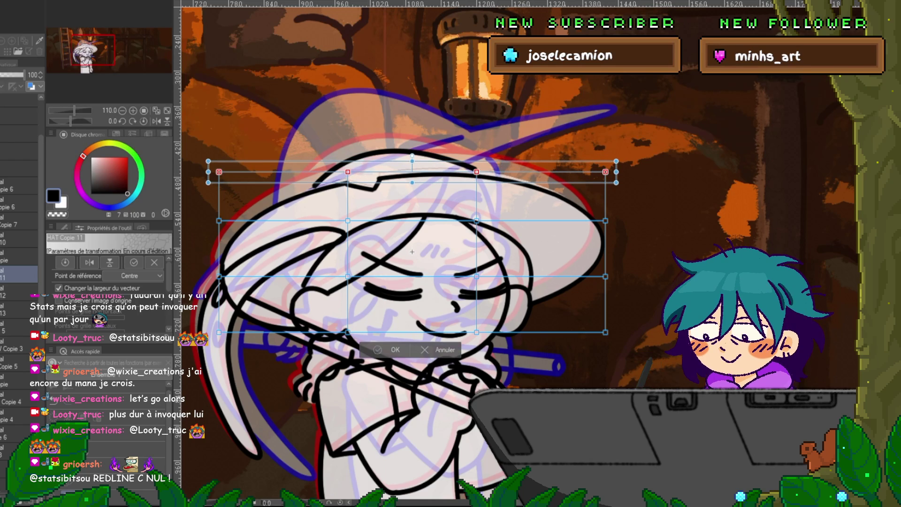
pyautogui.press('Escape')
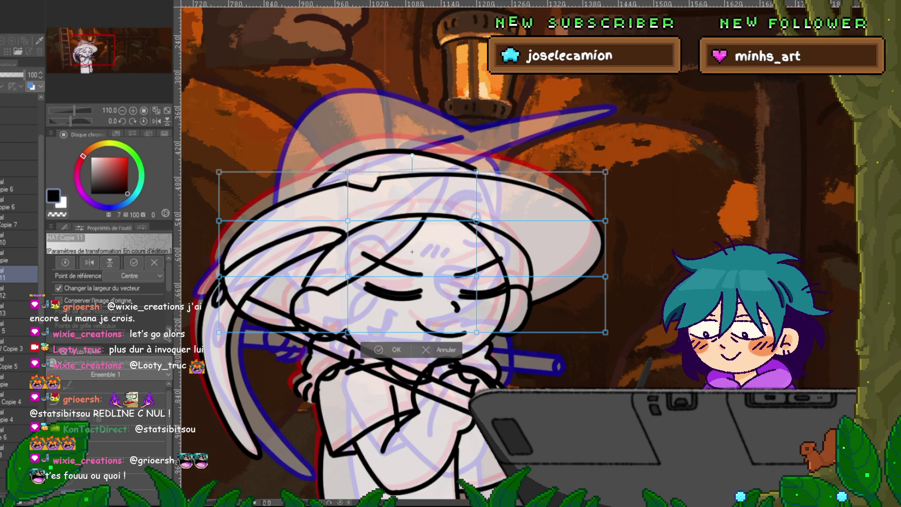
pyautogui.click(605, 333)
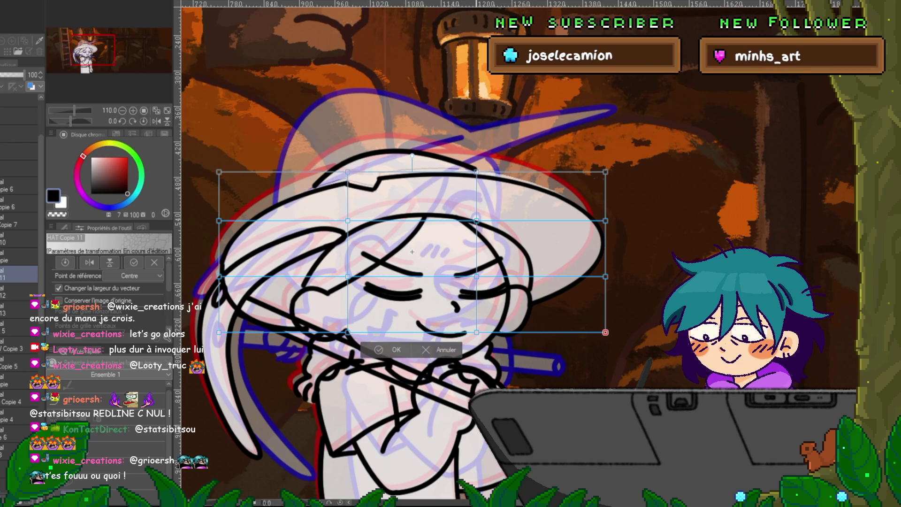
pyautogui.moveTo(614, 340); pyautogui.dragTo(338, 324)
pyautogui.keyDown('shift'); pyautogui.click(219, 332); pyautogui.keyUp('shift')
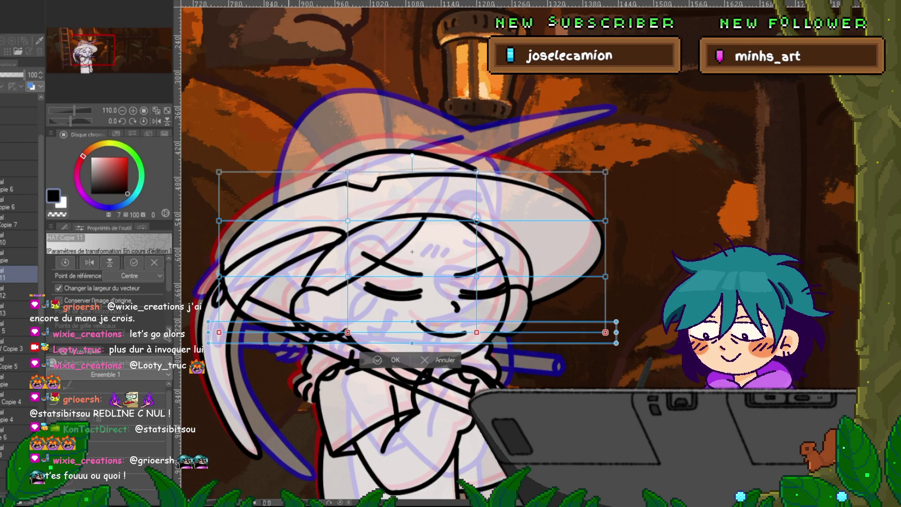
pyautogui.press('Up')
pyautogui.press('Up')
pyautogui.press('Up')
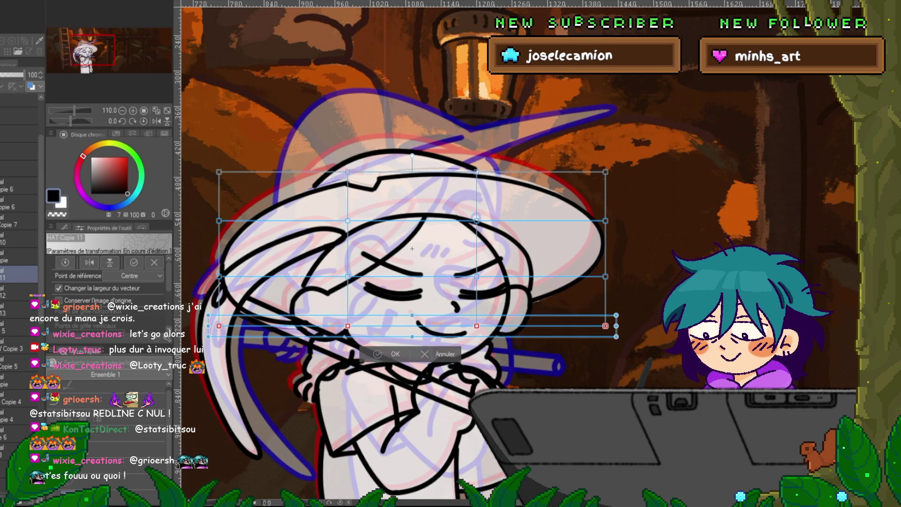
pyautogui.press('Return')
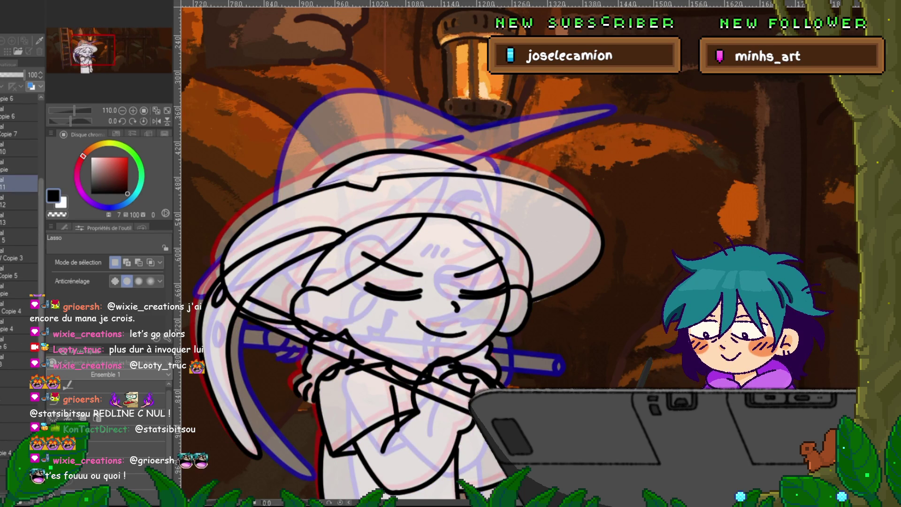
# Run a second mesh transform nudging the hat's top row down two steps and apply it.
pyautogui.hotkey('ctrl', 't')
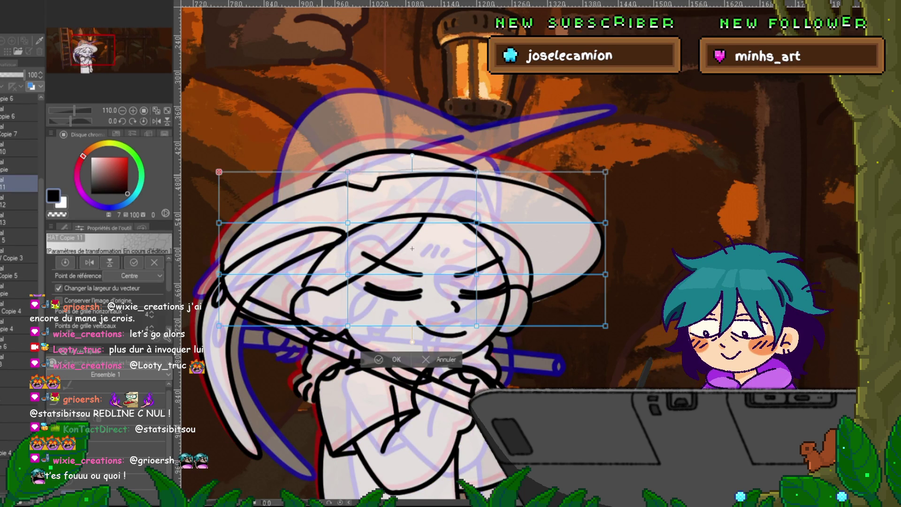
pyautogui.moveTo(206, 159)
pyautogui.mouseDown()
pyautogui.moveTo(357, 184)
pyautogui.moveTo(616, 183)
pyautogui.mouseUp()
pyautogui.press('Down')
pyautogui.press('Down')
pyautogui.press('Down')
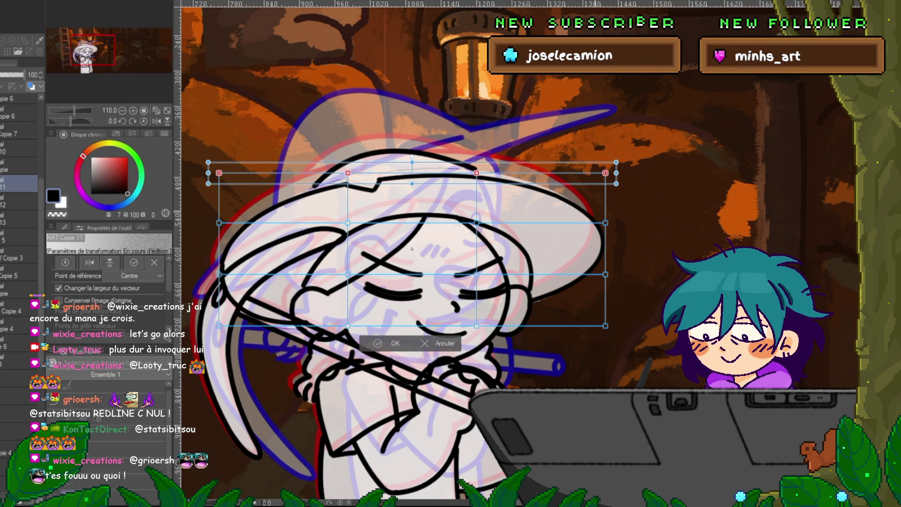
pyautogui.press('Down')
pyautogui.press('Down')
pyautogui.press('Down')
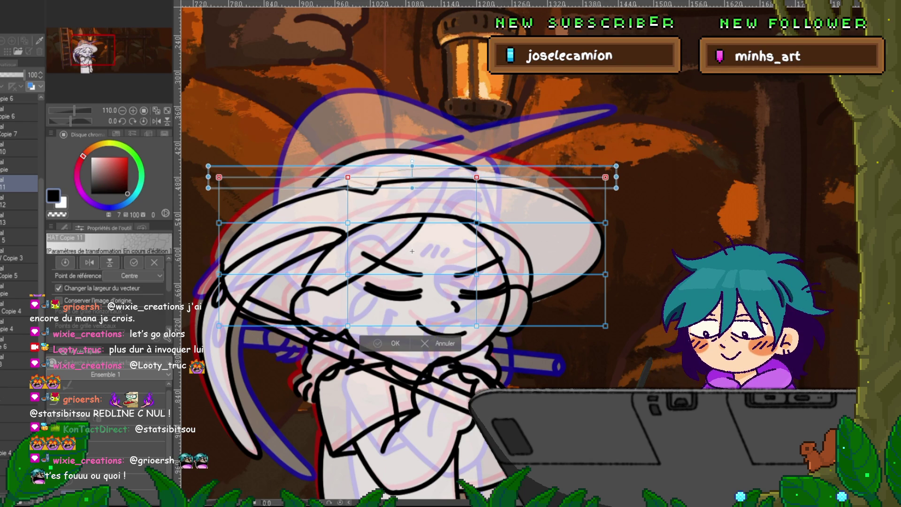
pyautogui.press('Return')
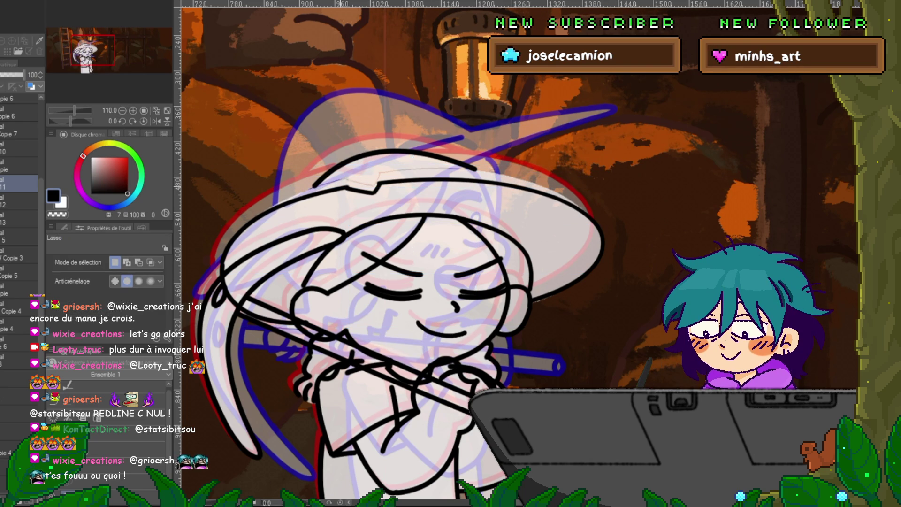
# With the Control Point tool, drag the hat-top line's right end outward, then zoom out.
pyautogui.press('y')
pyautogui.click(19, 165)
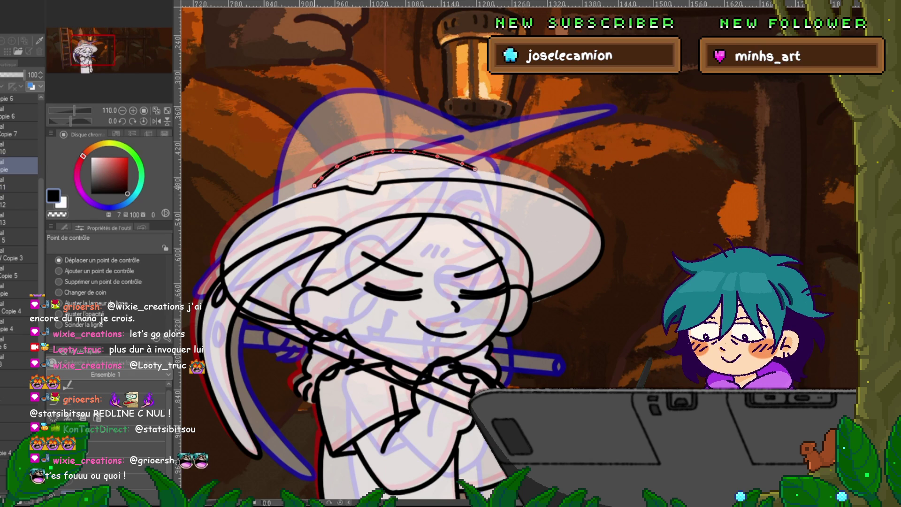
pyautogui.moveTo(392, 151)
pyautogui.moveTo(475, 169); pyautogui.dragTo(491, 181)
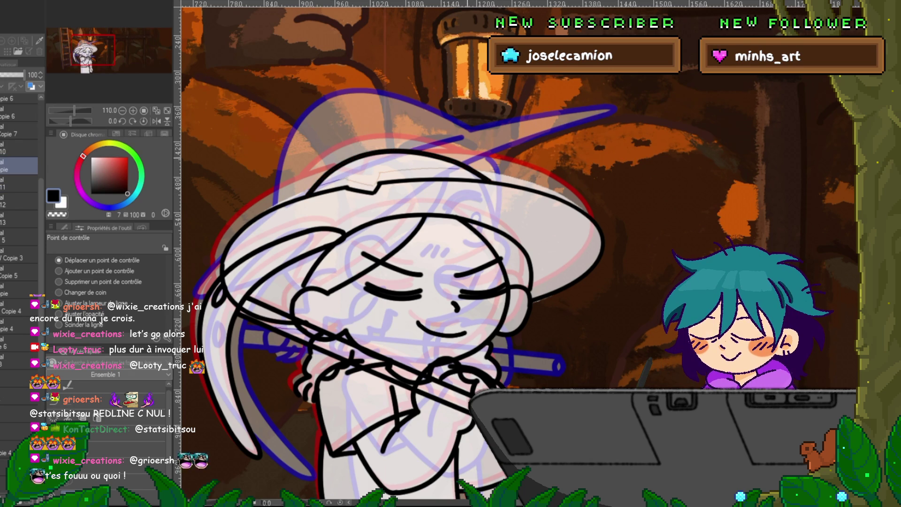
pyautogui.hotkey('ctrl', 'z')
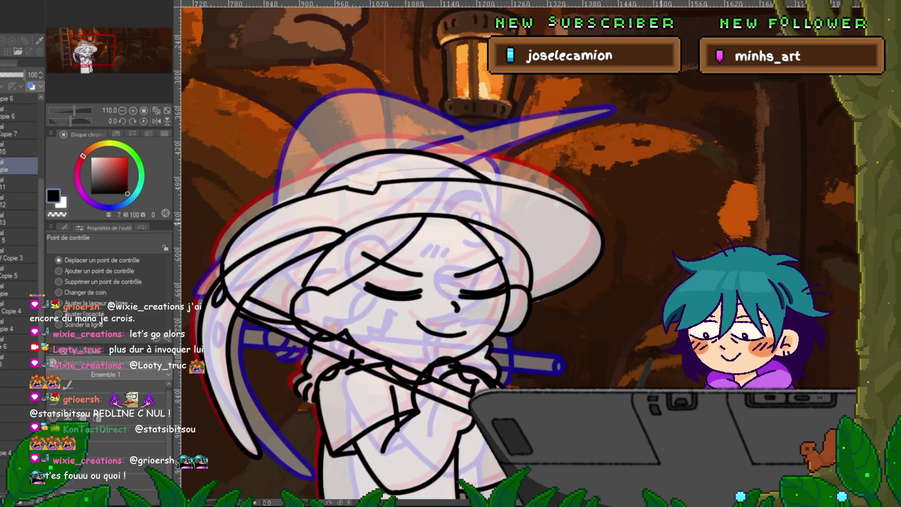
pyautogui.hotkey('ctrl', '-')
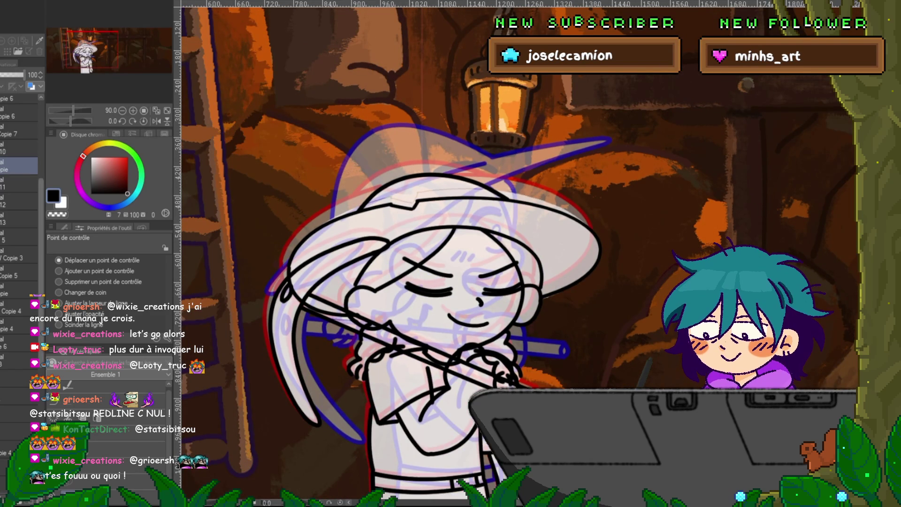
pyautogui.scroll(3, 19, 234)
pyautogui.scroll(-5, 19, 234)
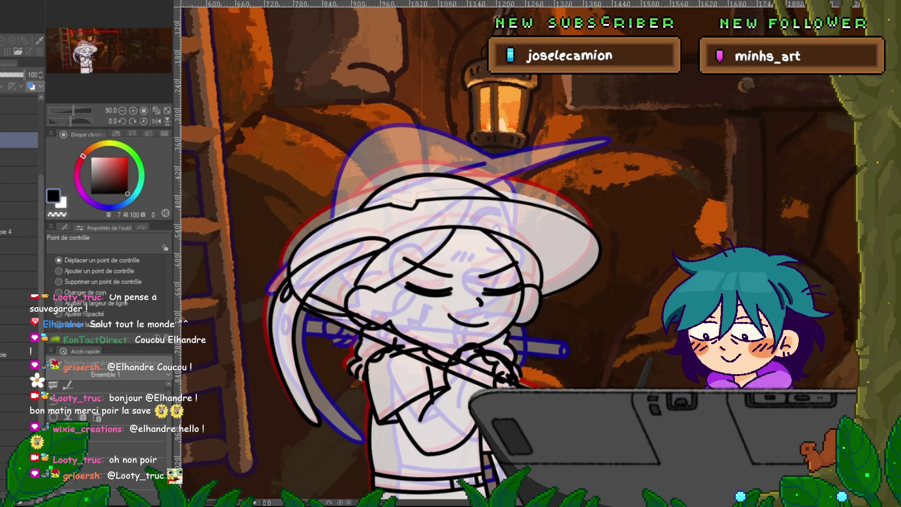
pyautogui.hotkey('ctrl', 'z')
pyautogui.hotkey('ctrl', 'y')
pyautogui.hotkey('ctrl', 'z')
pyautogui.hotkey('ctrl', 'y')
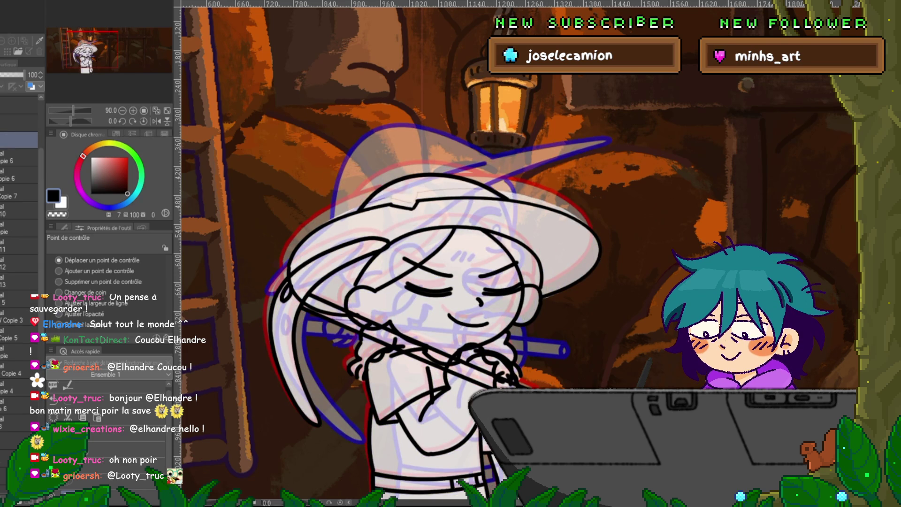
pyautogui.hotkey('ctrl', 'z')
pyautogui.hotkey('ctrl', 'y')
pyautogui.hotkey('ctrl', 'z')
pyautogui.hotkey('ctrl', 'y')
pyautogui.hotkey('ctrl', 'z')
pyautogui.hotkey('ctrl', 'y')
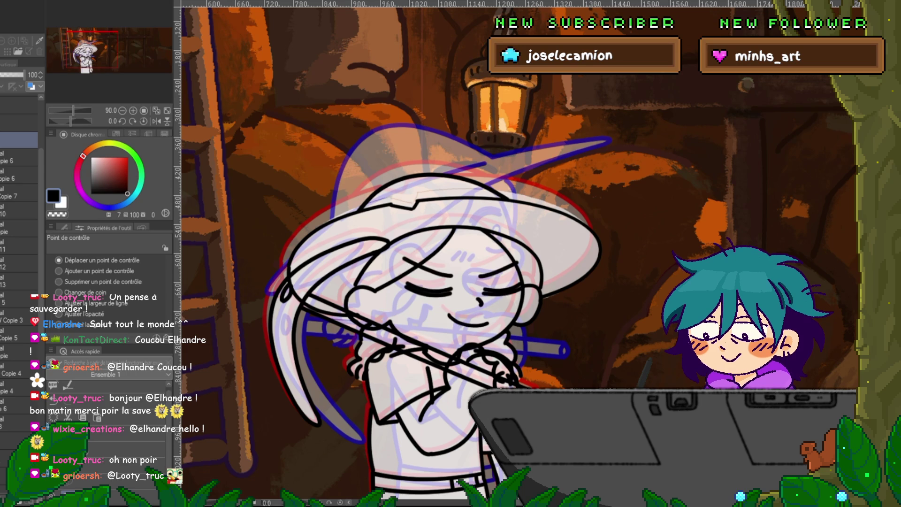
pyautogui.click(18, 299)
pyautogui.hotkey('ctrl', 't')
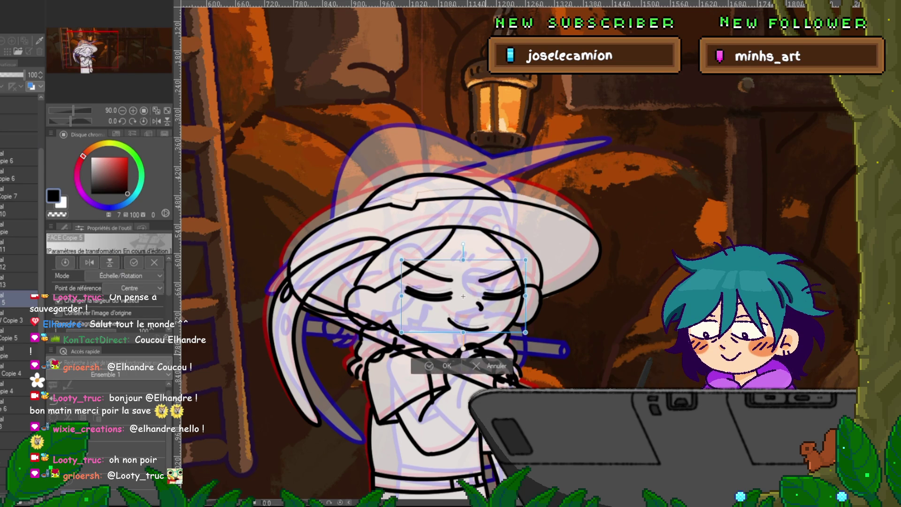
pyautogui.press('Return')
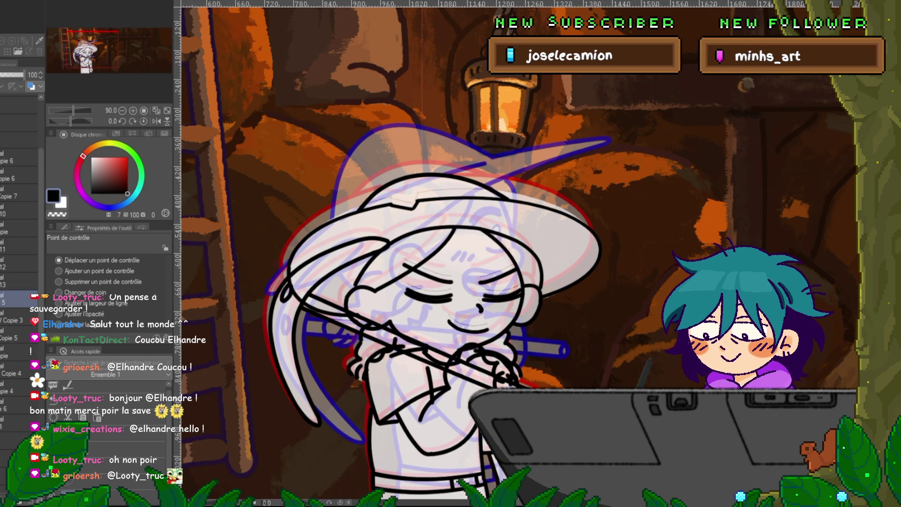
pyautogui.click(19, 210)
pyautogui.hotkey('ctrl', 't')
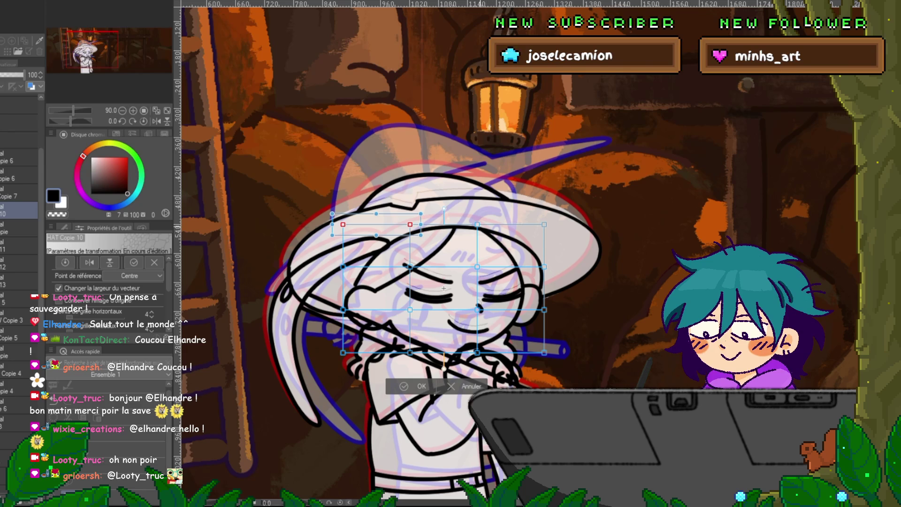
pyautogui.keyDown('shift'); pyautogui.click(544, 225); pyautogui.keyUp('shift')
pyautogui.moveTo(543, 224); pyautogui.dragTo(543, 230)
pyautogui.keyDown('shift'); pyautogui.click(544, 267); pyautogui.keyUp('shift')
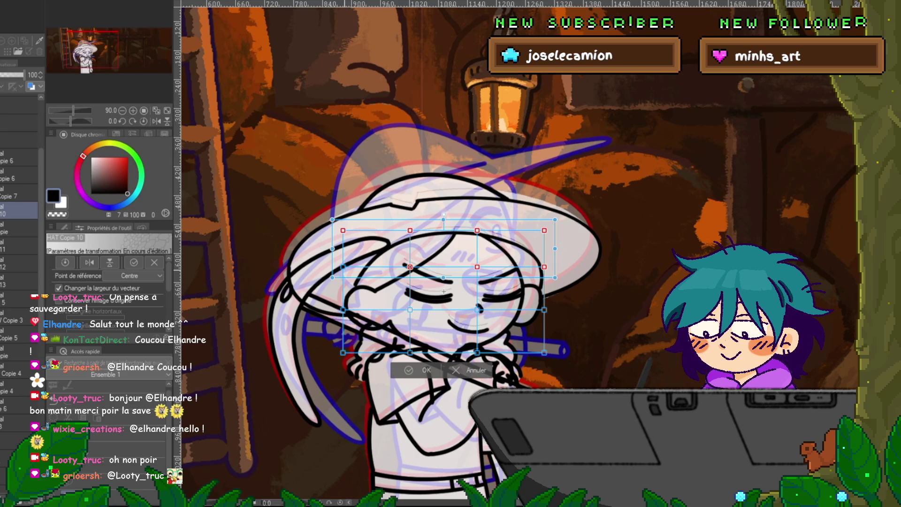
pyautogui.moveTo(544, 230); pyautogui.dragTo(544, 233)
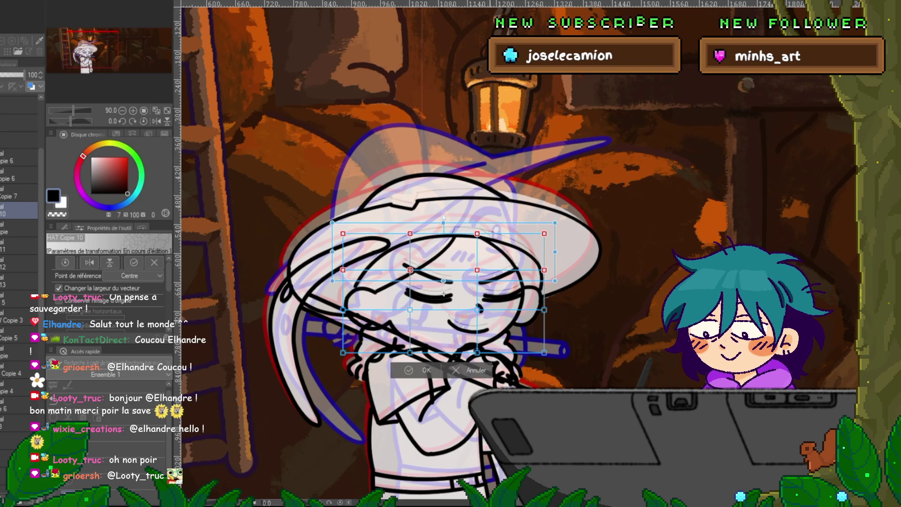
pyautogui.press('Return')
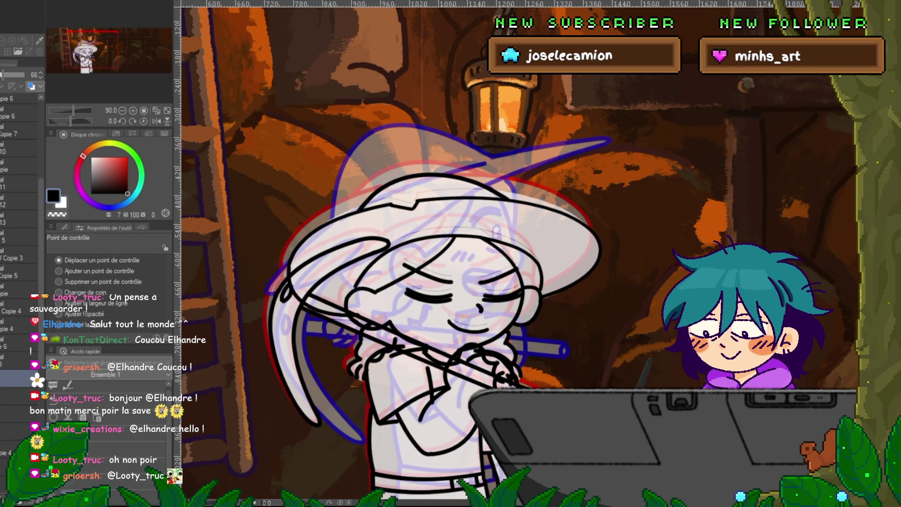
pyautogui.press('m')
pyautogui.press('x')
pyautogui.moveTo(540, 286)
pyautogui.mouseDown()
pyautogui.moveTo(488, 204)
pyautogui.moveTo(441, 181)
pyautogui.moveTo(347, 248)
pyautogui.moveTo(413, 323)
pyautogui.moveTo(539, 289)
pyautogui.mouseUp()
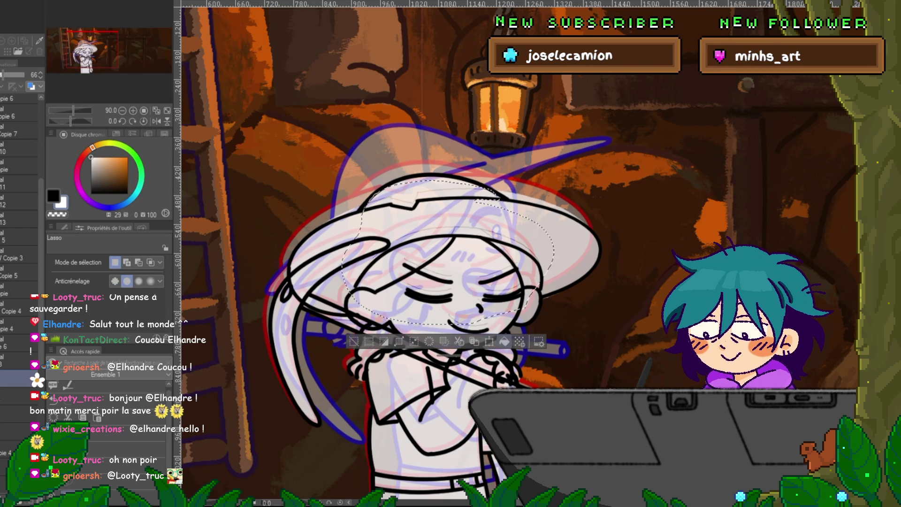
pyautogui.hotkey('ctrl', 'd')
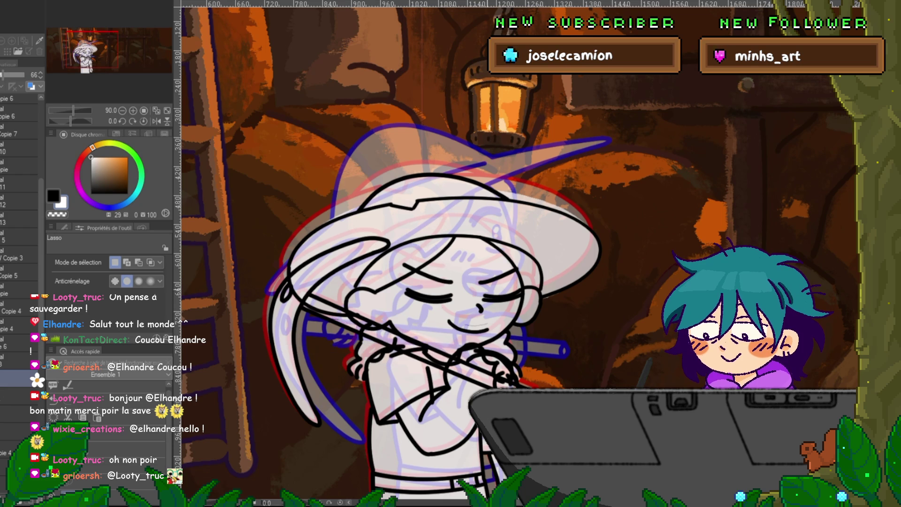
pyautogui.moveTo(488, 256); pyautogui.dragTo(497, 305)
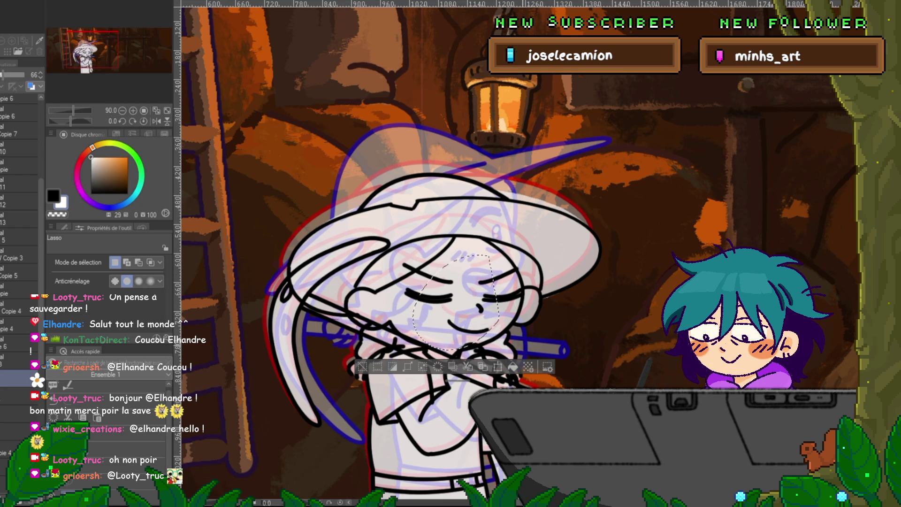
pyautogui.hotkey('ctrl', 'd')
pyautogui.moveTo(451, 253); pyautogui.dragTo(433, 223)
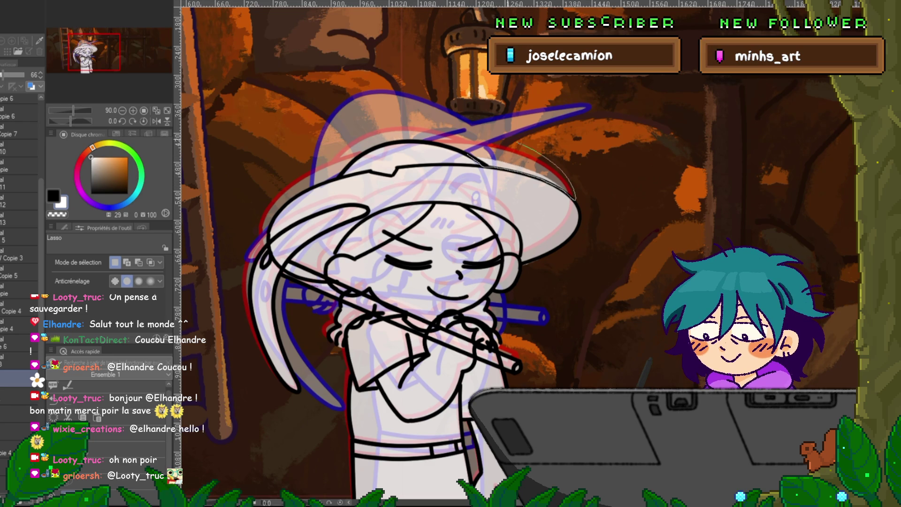
# Reposition the view, clear the selection, and toggle a layer's visibility to check the drawing.
pyautogui.scroll(-3, 422, 235)
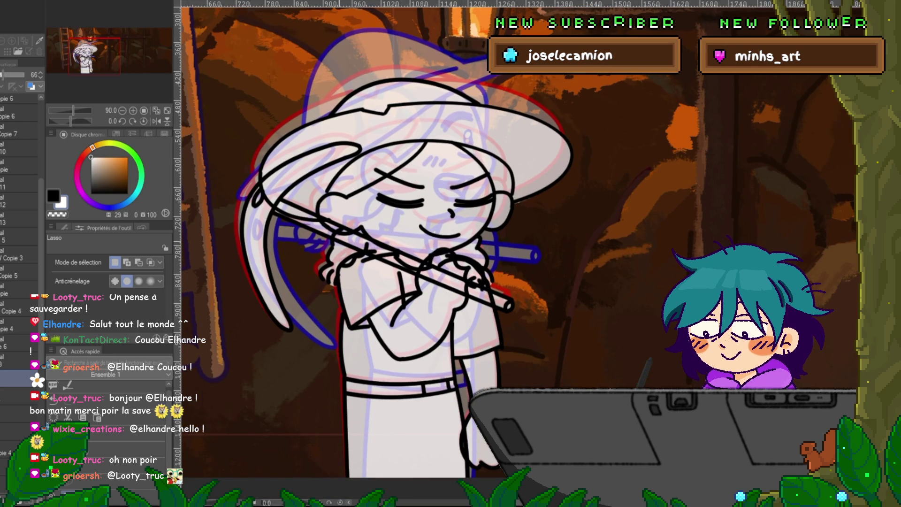
pyautogui.moveTo(290, 209); pyautogui.dragTo(323, 224)
pyautogui.hotkey('ctrl', 'd')
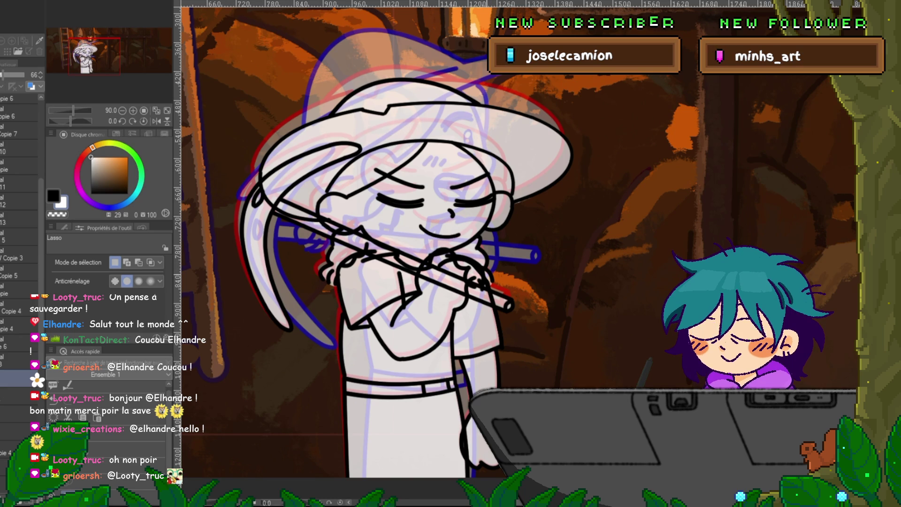
pyautogui.click(4, 377)
pyautogui.click(4, 378)
pyautogui.click(5, 378)
pyautogui.click(5, 378)
pyautogui.click(5, 378)
pyautogui.click(4, 377)
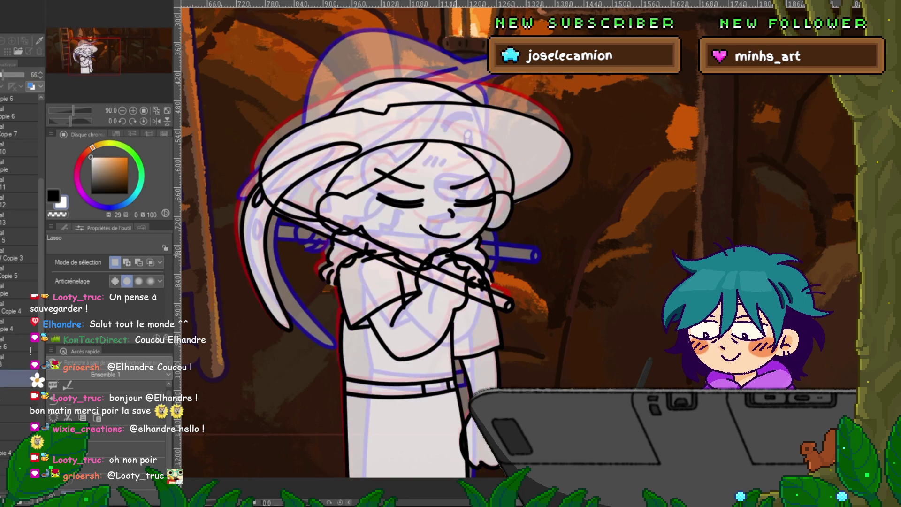
pyautogui.scroll(5, 19, 234)
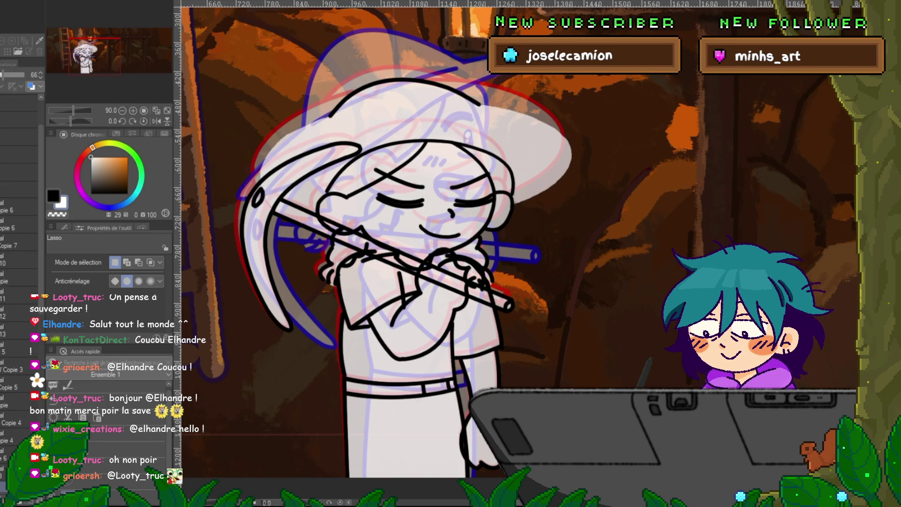
# Whiten the hat crown, then transform both hat layers, nudging the top two handle rows down.
pyautogui.click(404, 97)
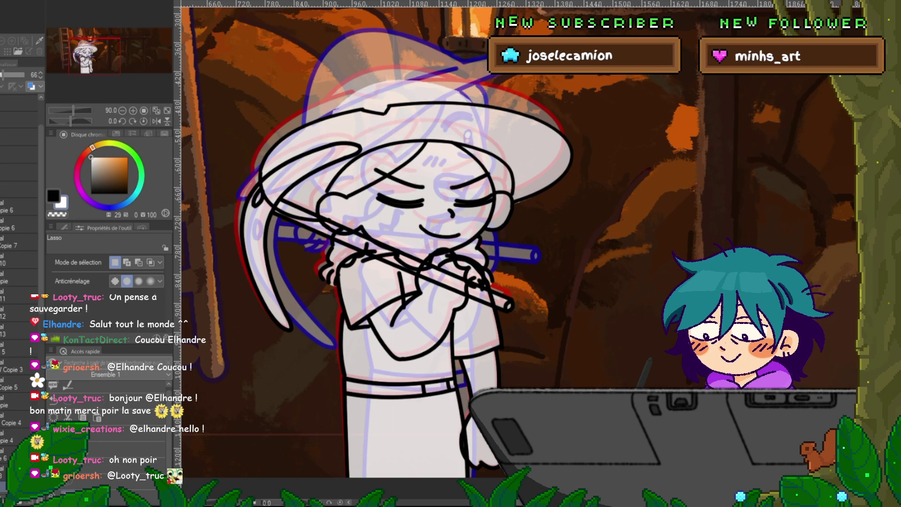
pyautogui.click(19, 277)
pyautogui.keyDown('ctrl'); pyautogui.click(19, 295); pyautogui.keyUp('ctrl')
pyautogui.hotkey('ctrl', 't')
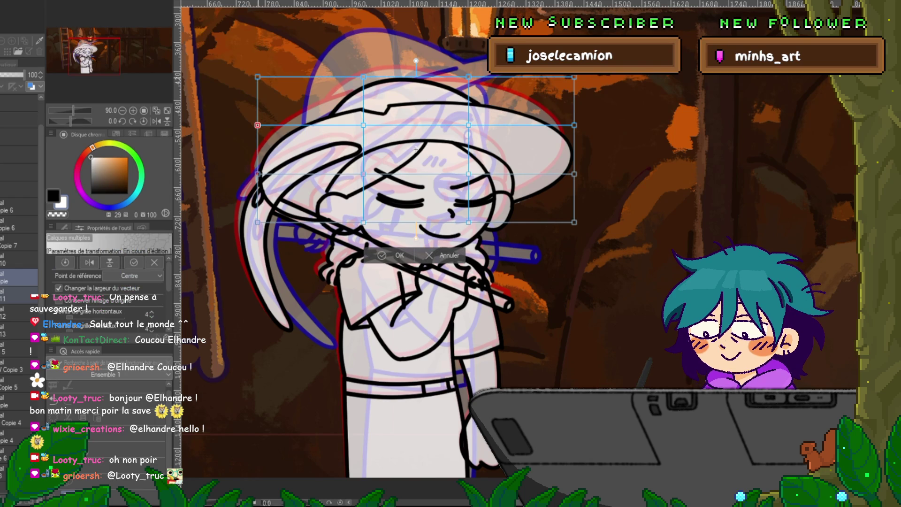
pyautogui.keyDown('shift'); pyautogui.click(258, 76); pyautogui.keyUp('shift')
pyautogui.keyDown('shift'); pyautogui.click(364, 76); pyautogui.keyUp('shift')
pyautogui.keyDown('shift'); pyautogui.click(468, 76); pyautogui.keyUp('shift')
pyautogui.keyDown('shift'); pyautogui.click(575, 77); pyautogui.keyUp('shift')
pyautogui.keyDown('shift'); pyautogui.click(468, 125); pyautogui.keyUp('shift')
pyautogui.keyDown('shift'); pyautogui.click(575, 125); pyautogui.keyUp('shift')
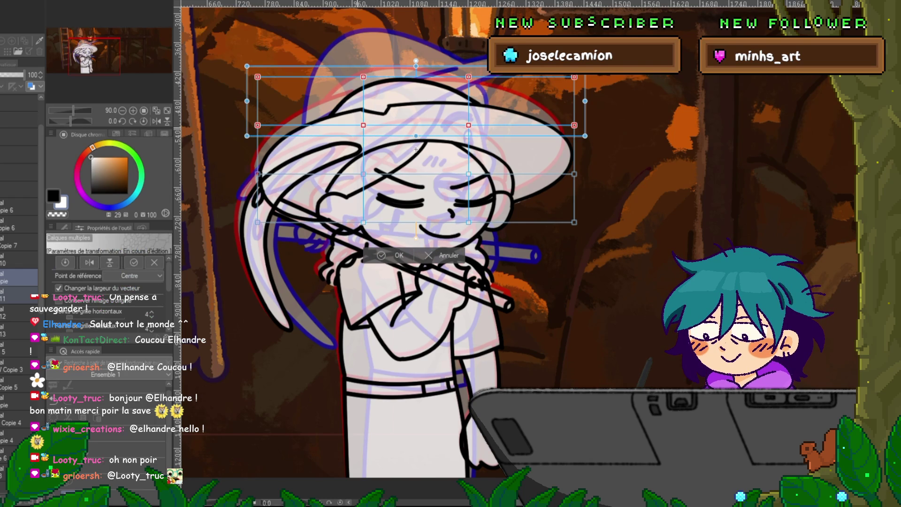
pyautogui.press('Down')
pyautogui.press('Down')
pyautogui.press('Down')
pyautogui.press('Down')
pyautogui.press('Return')
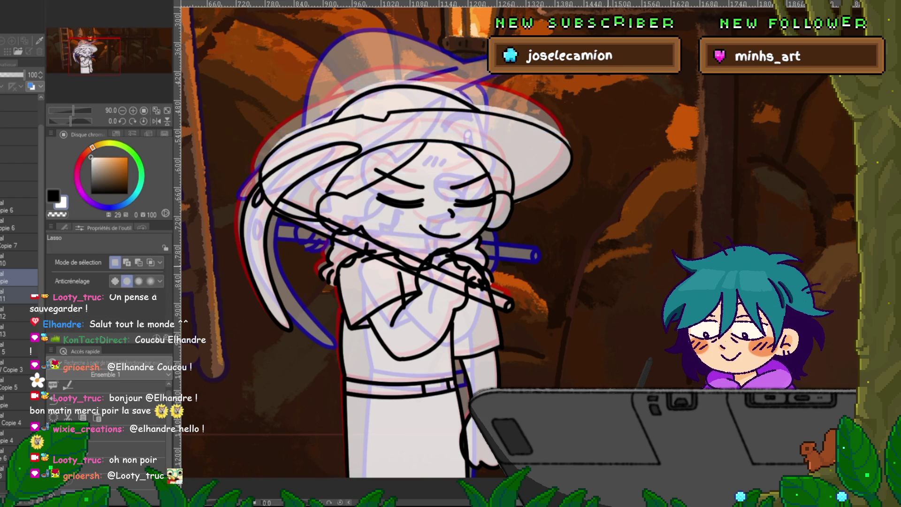
# Flip back and forth to compare the lowered hat with the previous version.
pyautogui.hotkey('ctrl', 'z')
pyautogui.hotkey('ctrl', 'y')
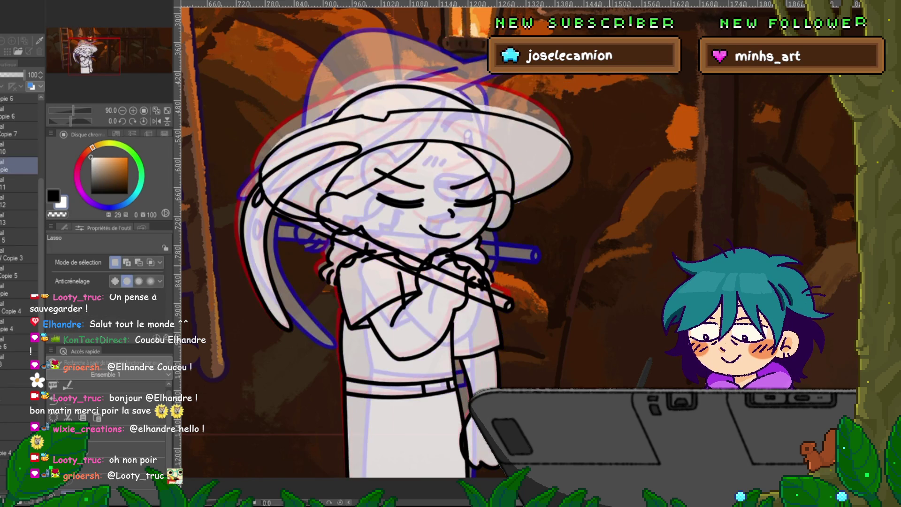
pyautogui.hotkey('ctrl', 'z')
pyautogui.hotkey('ctrl', 'y')
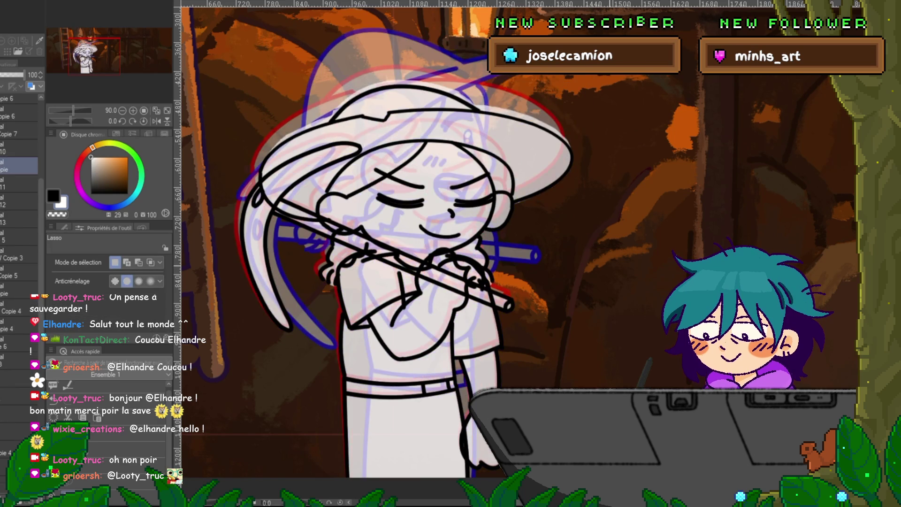
pyautogui.hotkey('ctrl', 'z')
pyautogui.hotkey('ctrl', 'y')
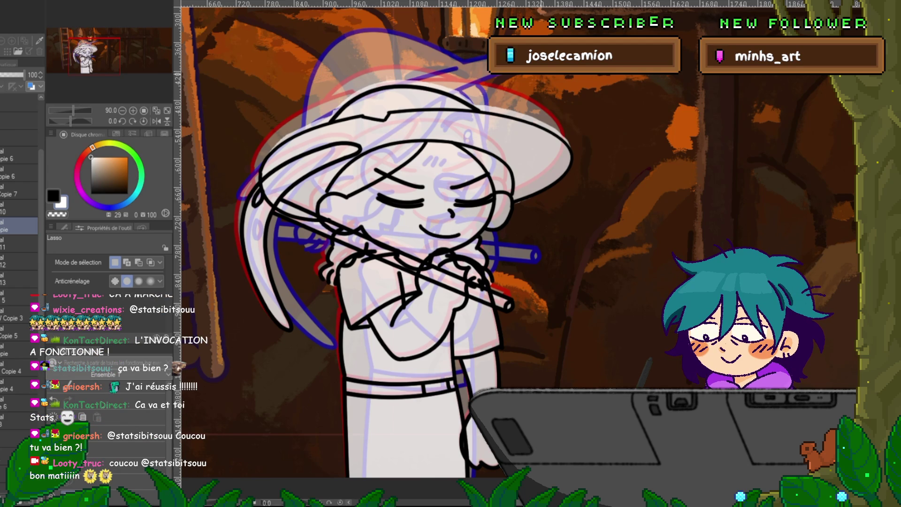
pyautogui.press('Right')
pyautogui.press('Left')
pyautogui.press('Right')
pyautogui.press('Left')
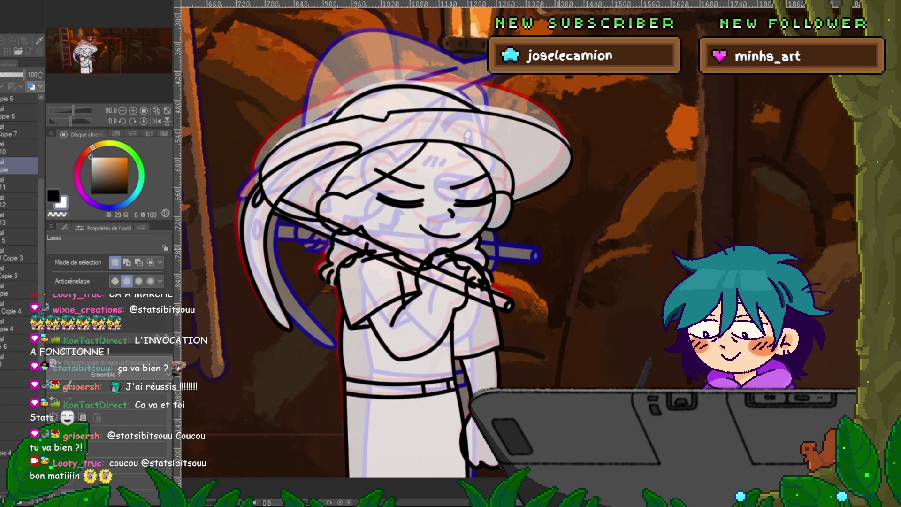
pyautogui.press('Right')
pyautogui.press('Right')
pyautogui.press('Right')
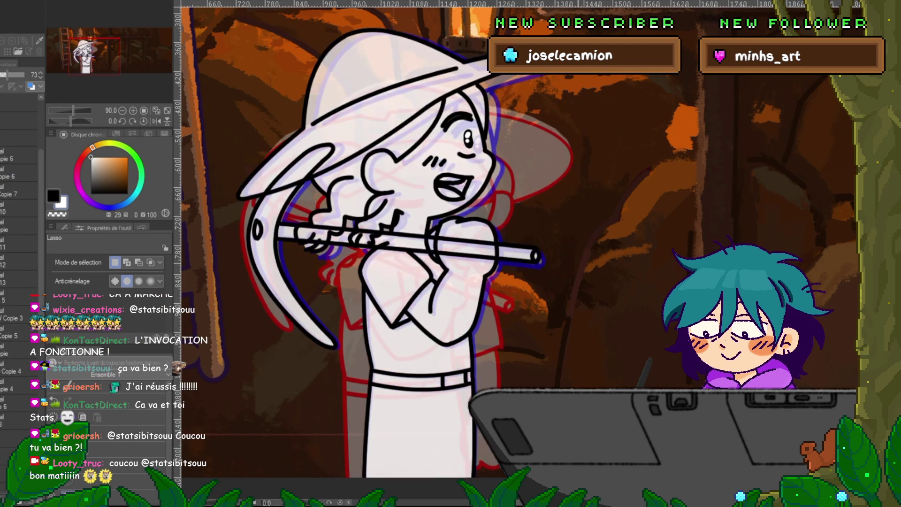
pyautogui.press('Left')
pyautogui.press('Right')
pyautogui.press('Left')
pyautogui.press('Left')
pyautogui.press('Right')
pyautogui.press('Left')
pyautogui.press('Left')
pyautogui.press('Right')
pyautogui.press('Right')
pyautogui.press('Right')
pyautogui.press('Left')
pyautogui.press('Right')
pyautogui.press('Left')
pyautogui.press('Right')
pyautogui.press('Left')
pyautogui.press('Right')
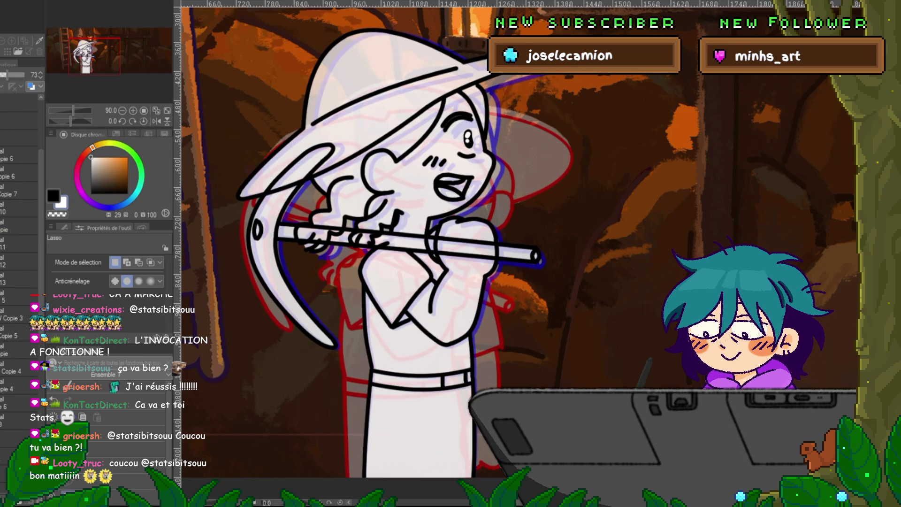
pyautogui.press('Left')
pyautogui.press('Right')
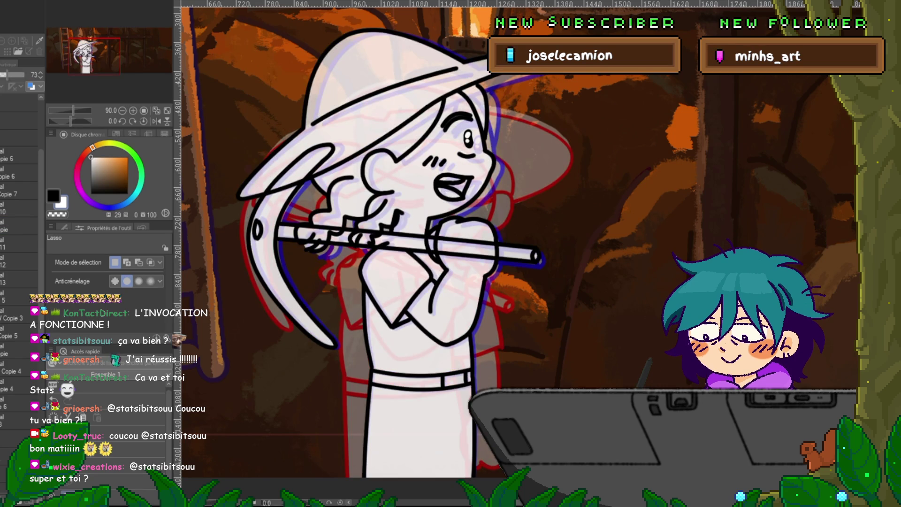
pyautogui.press('Left')
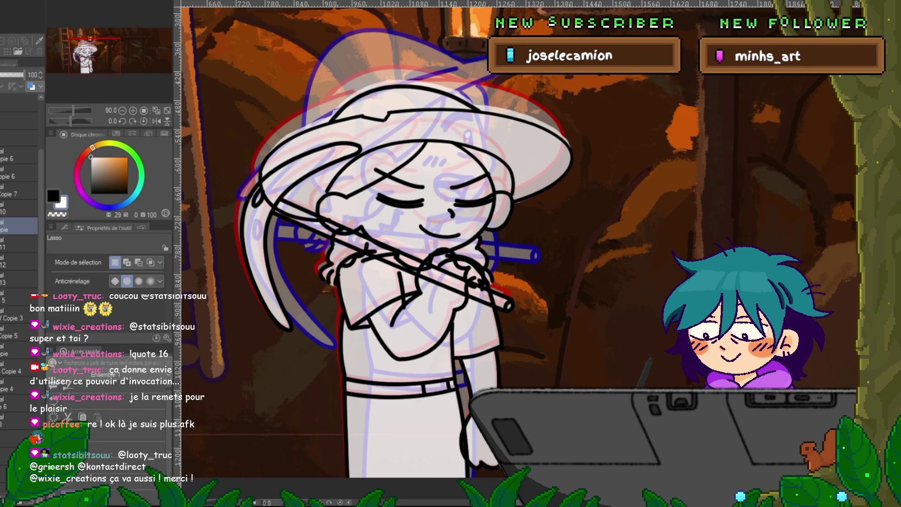
# Select a lower cel, try several lasso selections around the hat brim, then play the animation.
pyautogui.click(19, 438)
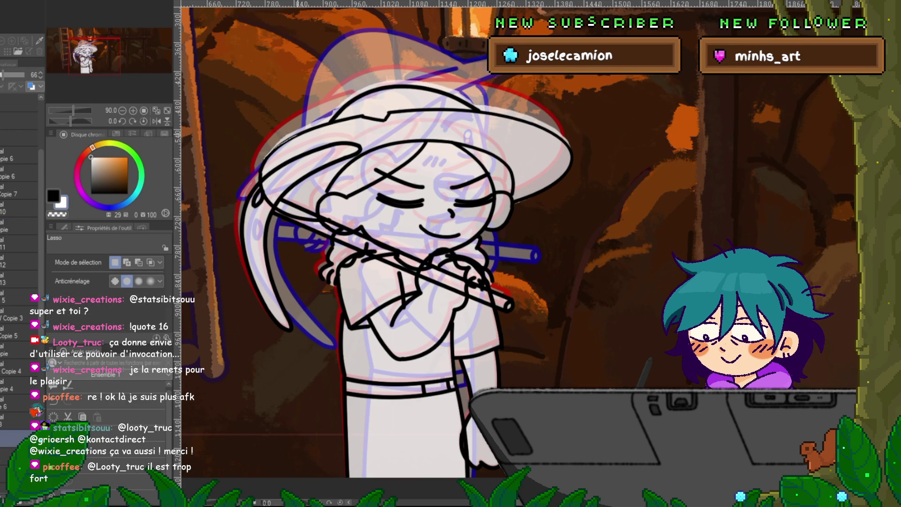
pyautogui.moveTo(265, 156)
pyautogui.mouseDown()
pyautogui.moveTo(332, 105)
pyautogui.moveTo(389, 83)
pyautogui.mouseUp()
pyautogui.hotkey('ctrl', 'd')
pyautogui.hotkey('ctrl', 'd')
pyautogui.moveTo(395, 86); pyautogui.dragTo(516, 120)
pyautogui.hotkey('ctrl', 'd')
pyautogui.moveTo(465, 100); pyautogui.dragTo(521, 118)
pyautogui.hotkey('ctrl', 'd')
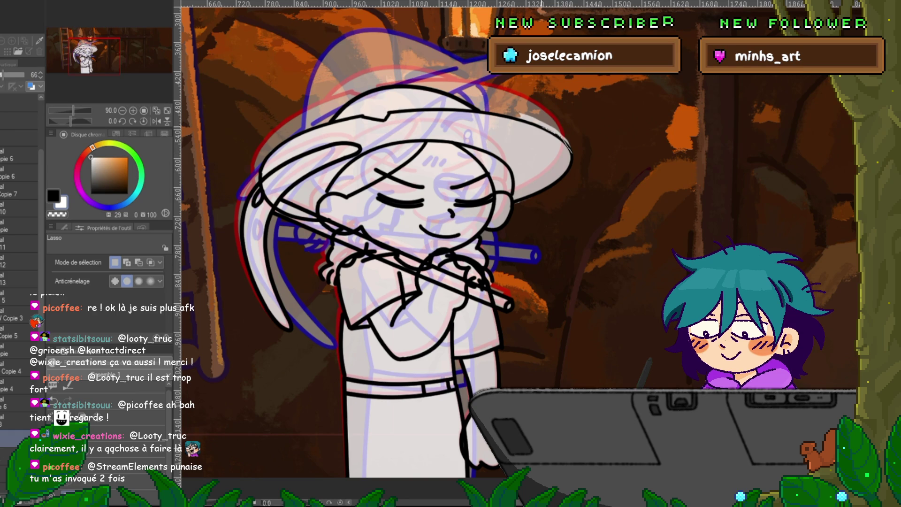
pyautogui.moveTo(501, 105); pyautogui.dragTo(570, 153)
pyautogui.hotkey('ctrl', 'd')
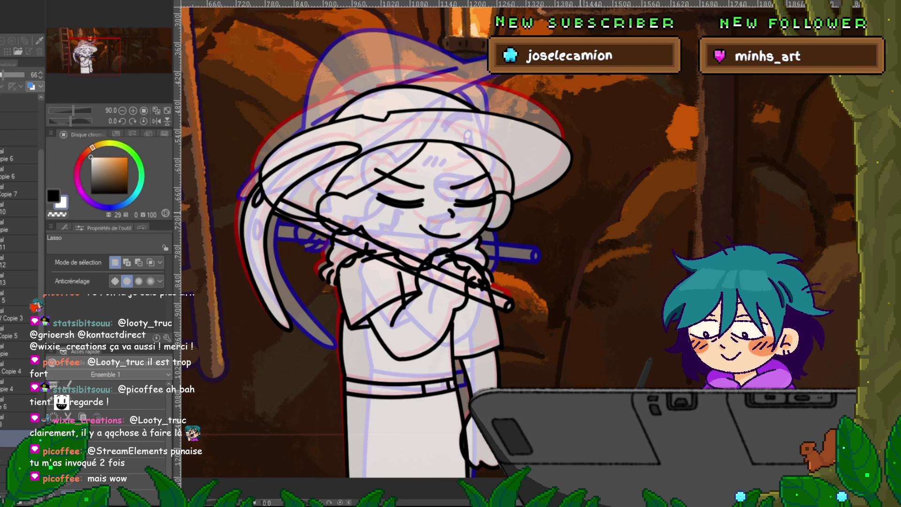
pyautogui.press('Return')
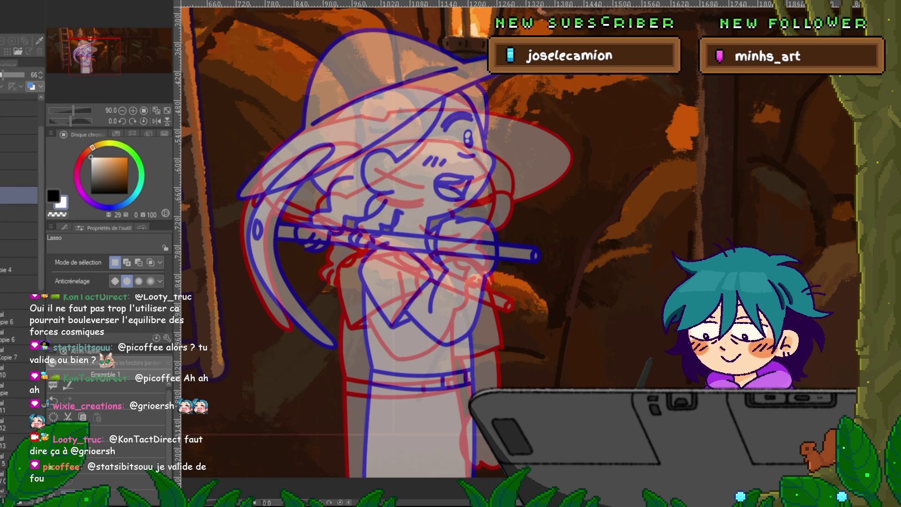
pyautogui.click(18, 179)
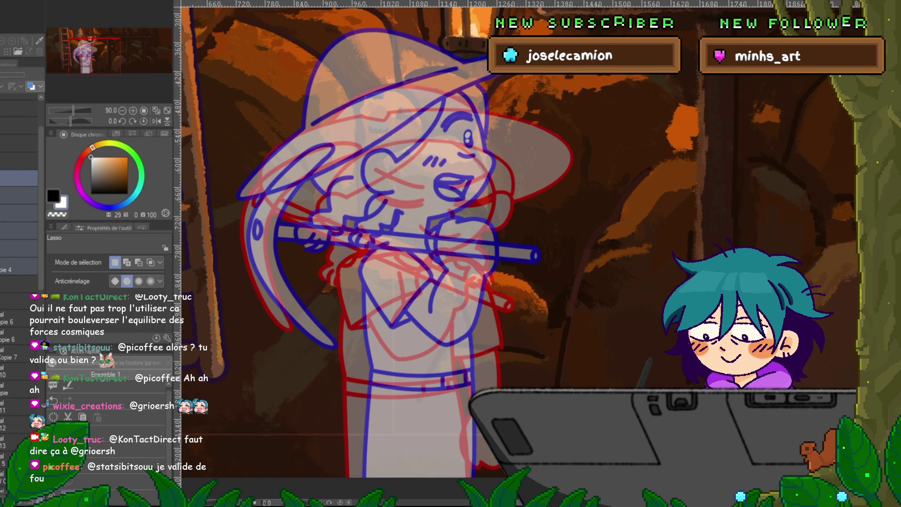
pyautogui.click(19, 148)
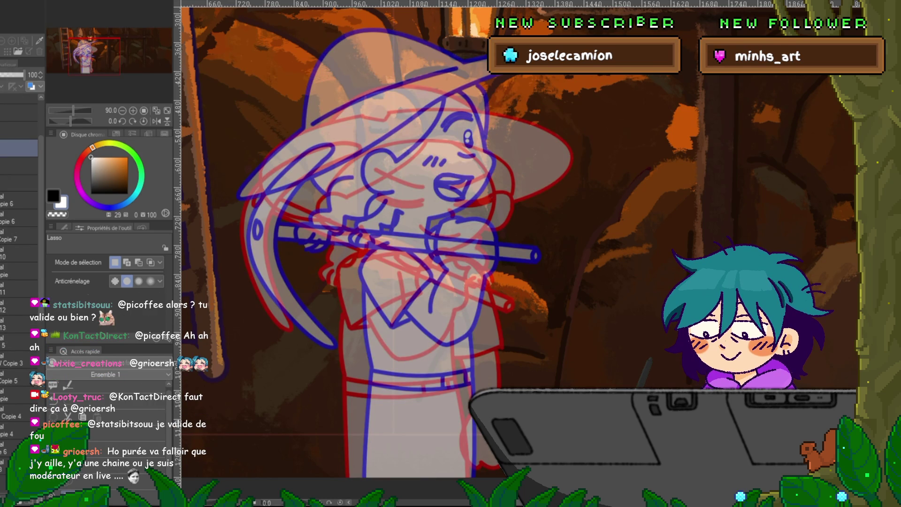
pyautogui.scroll(1, 19, 234)
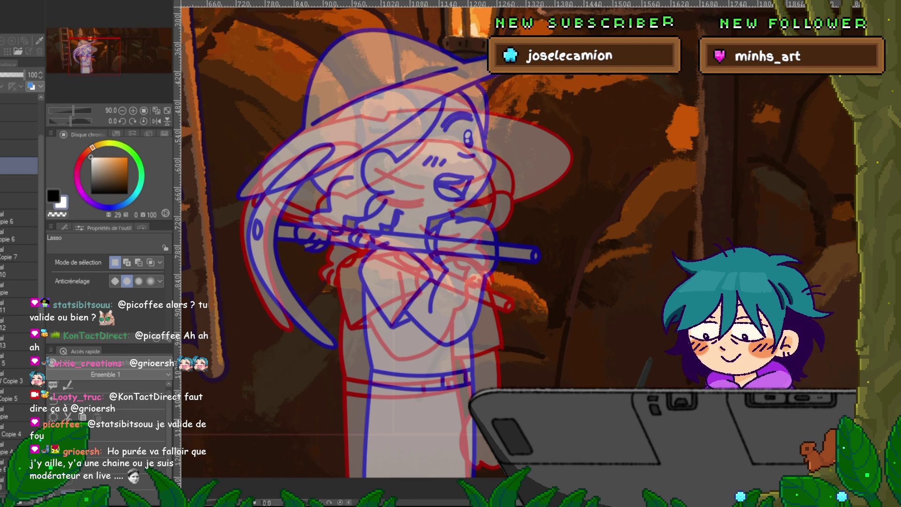
pyautogui.scroll(-3, 19, 282)
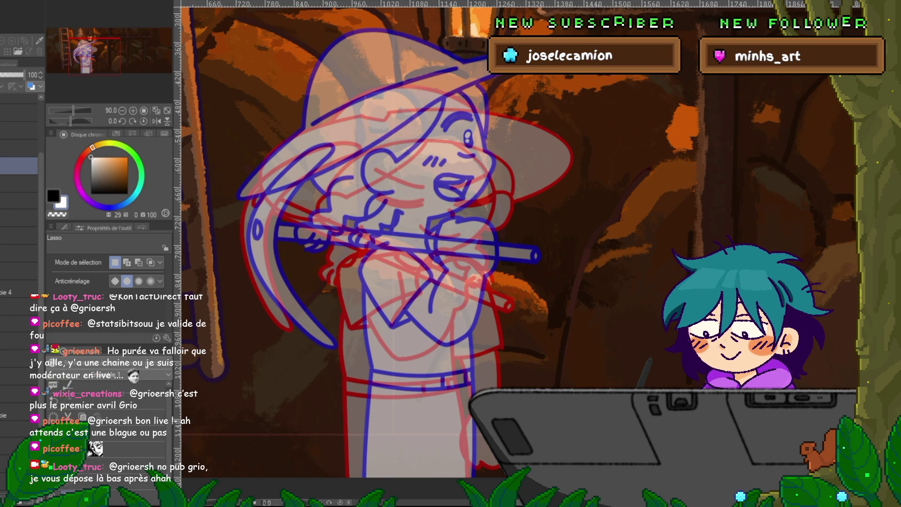
pyautogui.press('p')
pyautogui.moveTo(464, 181)
pyautogui.mouseDown()
pyautogui.moveTo(497, 174)
pyautogui.moveTo(520, 193)
pyautogui.mouseUp()
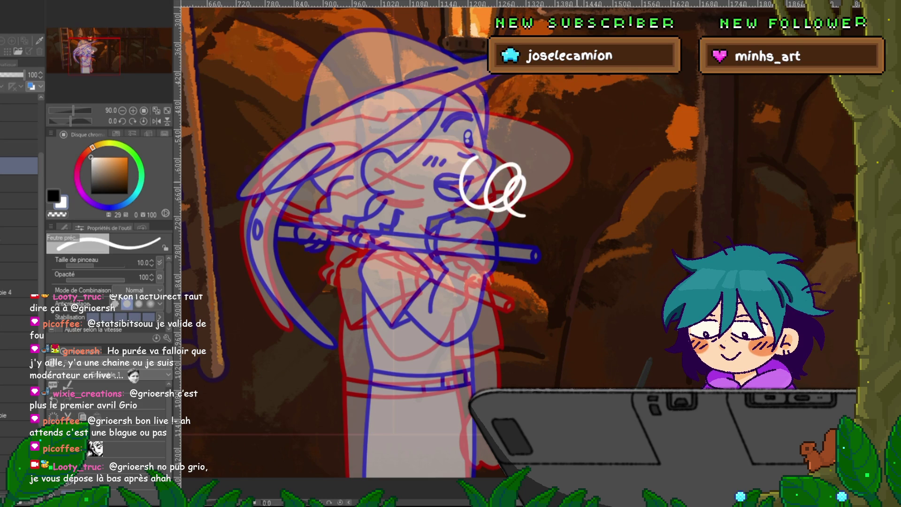
pyautogui.hotkey('ctrl', 'z')
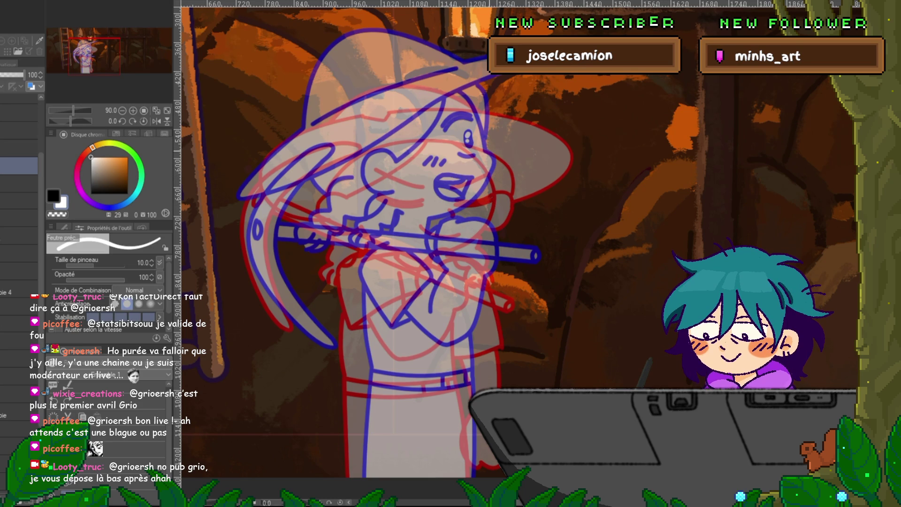
pyautogui.press('v')
pyautogui.press('v')
pyautogui.press('v')
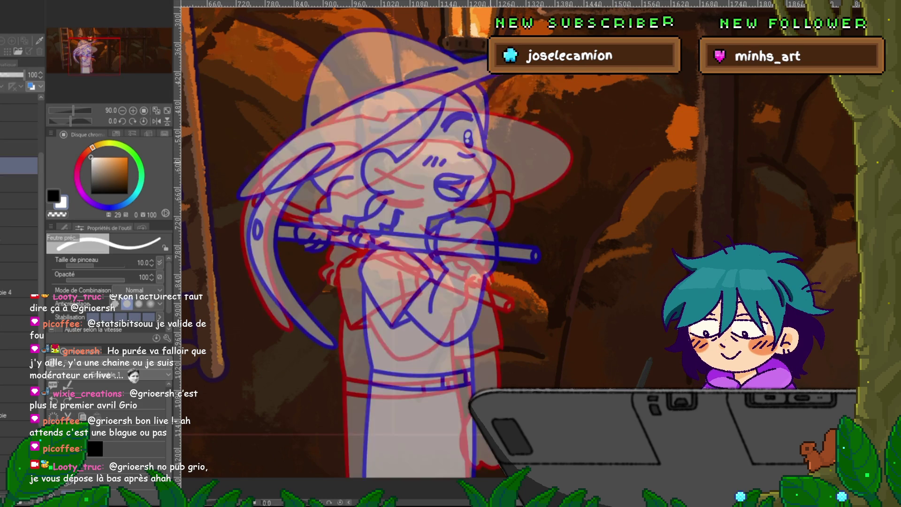
pyautogui.press('v')
pyautogui.press('v')
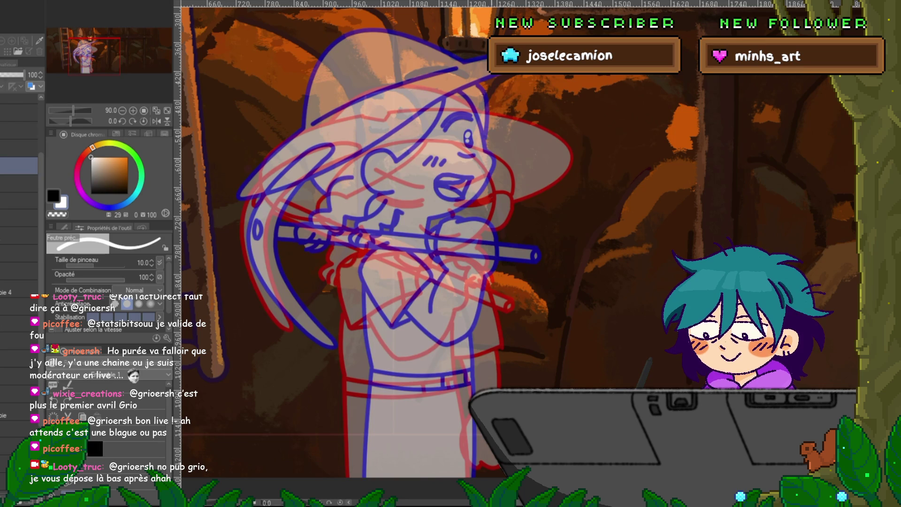
pyautogui.moveTo(390, 115)
pyautogui.mouseDown()
pyautogui.moveTo(488, 174)
pyautogui.moveTo(398, 213)
pyautogui.mouseUp()
# Draw the white circle around the face, redrawing and thickening its left side after zooming out.
pyautogui.moveTo(477, 124)
pyautogui.mouseDown()
pyautogui.moveTo(369, 121)
pyautogui.moveTo(458, 219)
pyautogui.mouseUp()
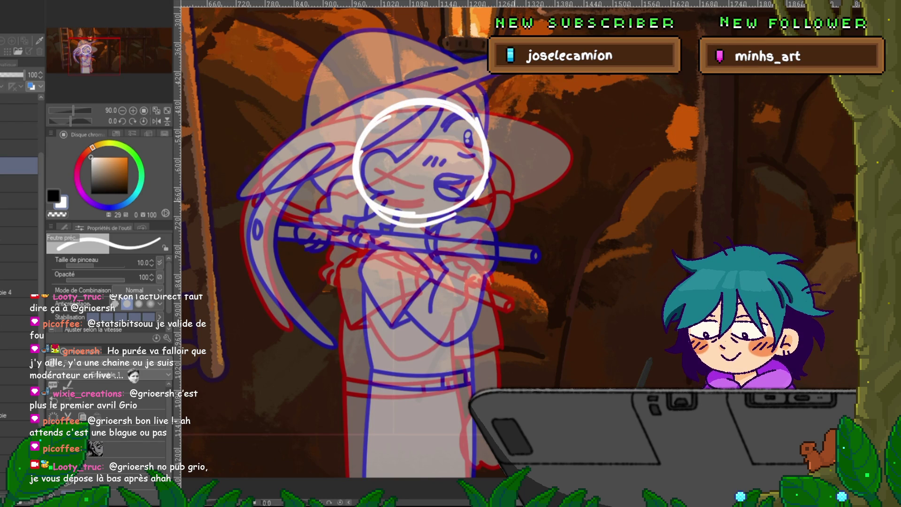
pyautogui.hotkey('ctrl', '-')
pyautogui.hotkey('ctrl', '-')
pyautogui.hotkey('ctrl', '-')
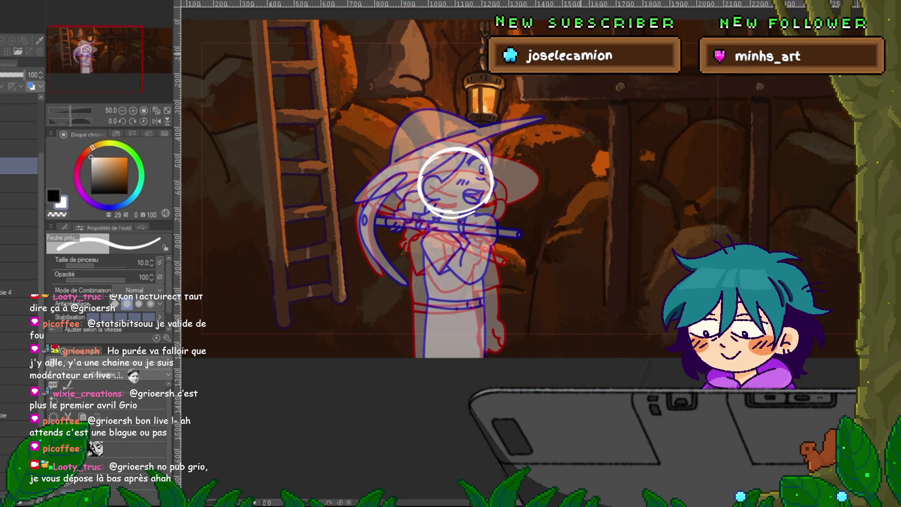
pyautogui.moveTo(442, 188)
pyautogui.mouseDown()
pyautogui.moveTo(410, 198)
pyautogui.moveTo(414, 240)
pyautogui.moveTo(447, 200)
pyautogui.moveTo(398, 182)
pyautogui.moveTo(383, 207)
pyautogui.mouseUp()
pyautogui.hotkey('ctrl', 'z')
pyautogui.moveTo(397, 175); pyautogui.dragTo(378, 214)
pyautogui.moveTo(433, 169); pyautogui.dragTo(382, 187)
pyautogui.moveTo(387, 180); pyautogui.dragTo(378, 235)
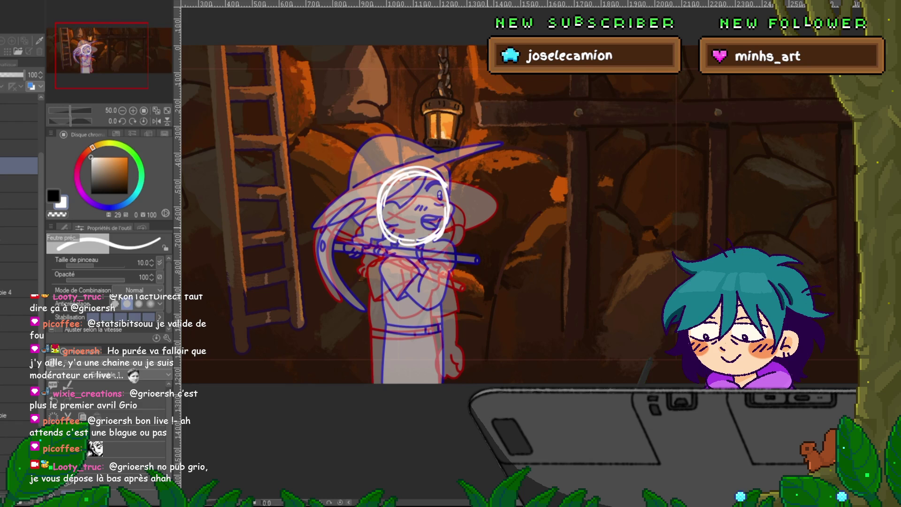
pyautogui.hotkey('ctrl', 'Tab')
pyautogui.click(19, 166)
pyautogui.moveTo(417, 189); pyautogui.dragTo(436, 186)
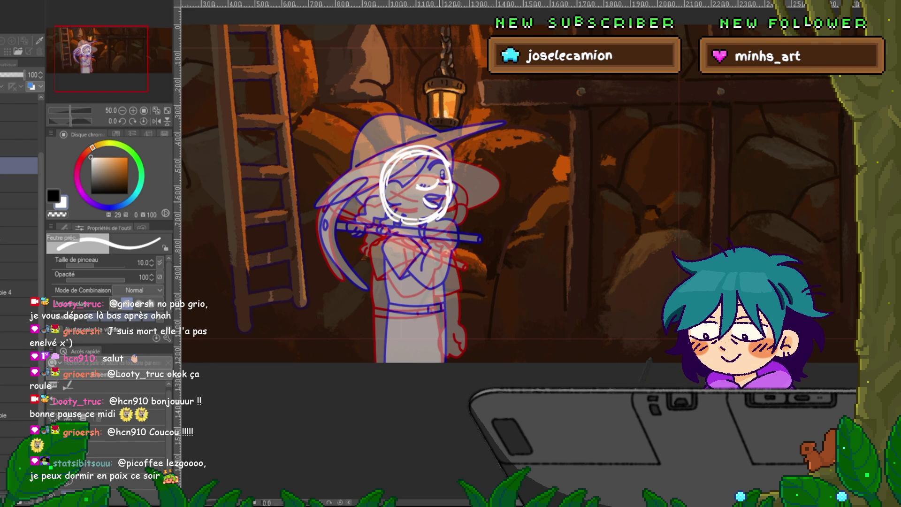
# Flip between the sketch frame and the clean closed-eyes frame to compare.
pyautogui.press('Right')
pyautogui.press('Left')
pyautogui.press('Right')
pyautogui.press('Left')
pyautogui.press('Right')
pyautogui.press('Left')
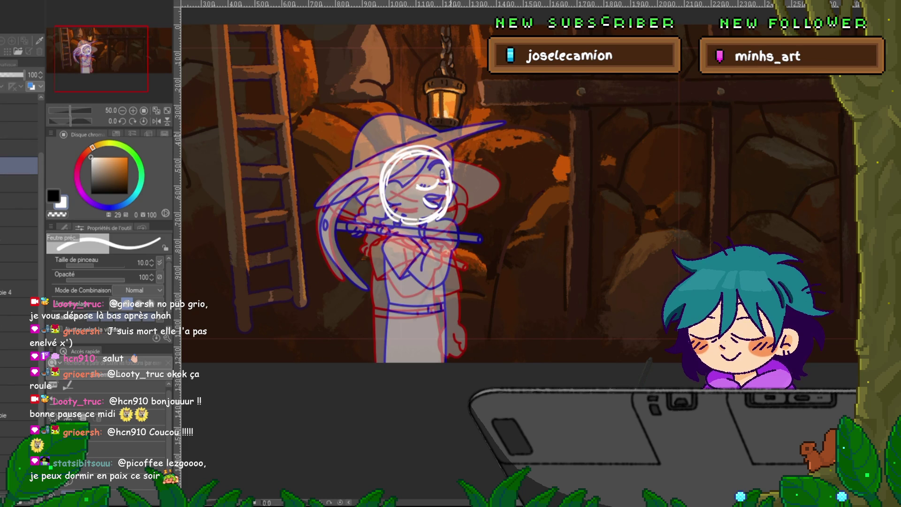
# Sketch white arcs for the top and left side of the hat brim around the head.
pyautogui.moveTo(435, 138)
pyautogui.mouseDown()
pyautogui.moveTo(389, 129)
pyautogui.moveTo(358, 166)
pyautogui.mouseUp()
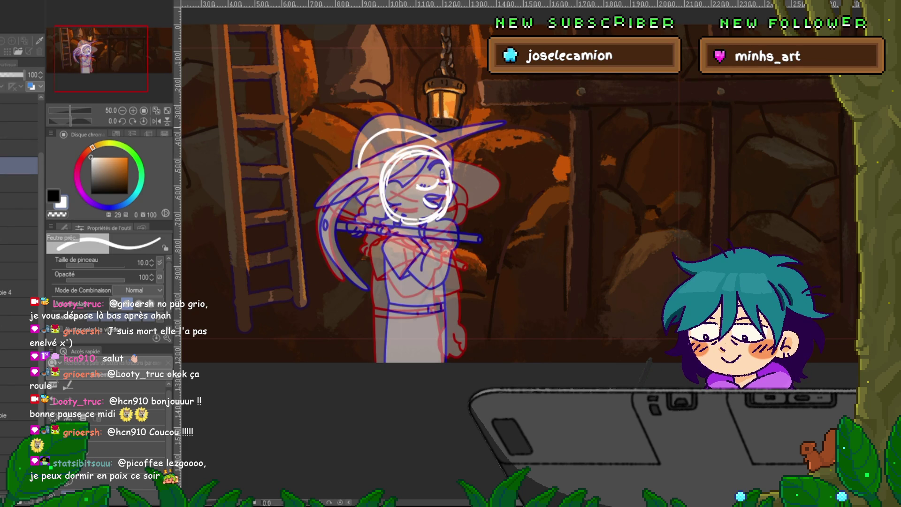
pyautogui.moveTo(442, 145)
pyautogui.mouseDown()
pyautogui.moveTo(483, 161)
pyautogui.moveTo(497, 181)
pyautogui.moveTo(485, 161)
pyautogui.moveTo(442, 141)
pyautogui.mouseUp()
pyautogui.moveTo(359, 170); pyautogui.dragTo(330, 208)
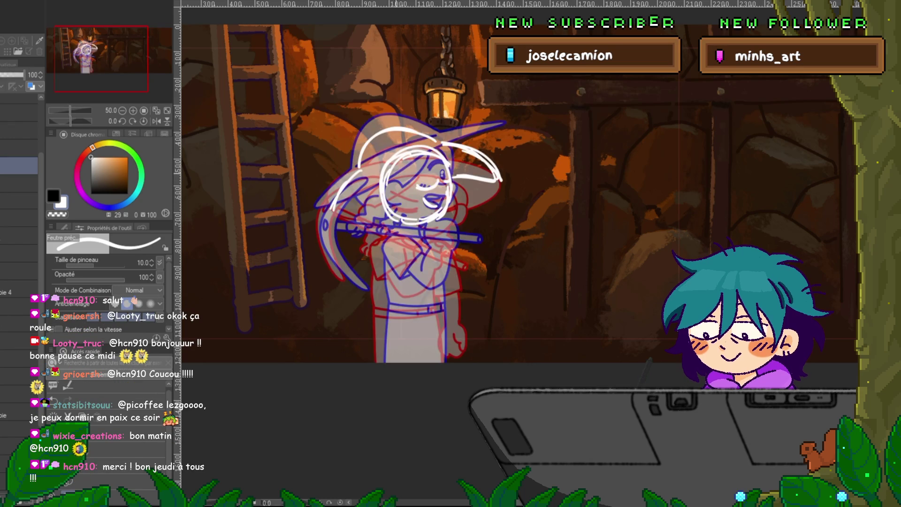
pyautogui.moveTo(359, 167)
pyautogui.mouseDown()
pyautogui.moveTo(333, 201)
pyautogui.moveTo(346, 209)
pyautogui.mouseUp()
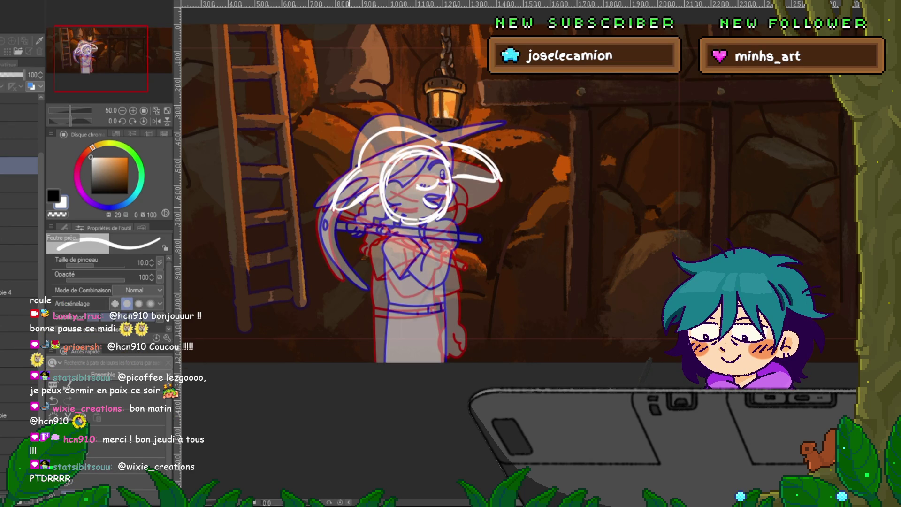
pyautogui.moveTo(357, 166); pyautogui.dragTo(328, 207)
# Step through neighbouring frames to check the brim against the clean drawing, ending on the sketch frame.
pyautogui.press('Right')
pyautogui.press('Right')
pyautogui.press('Right')
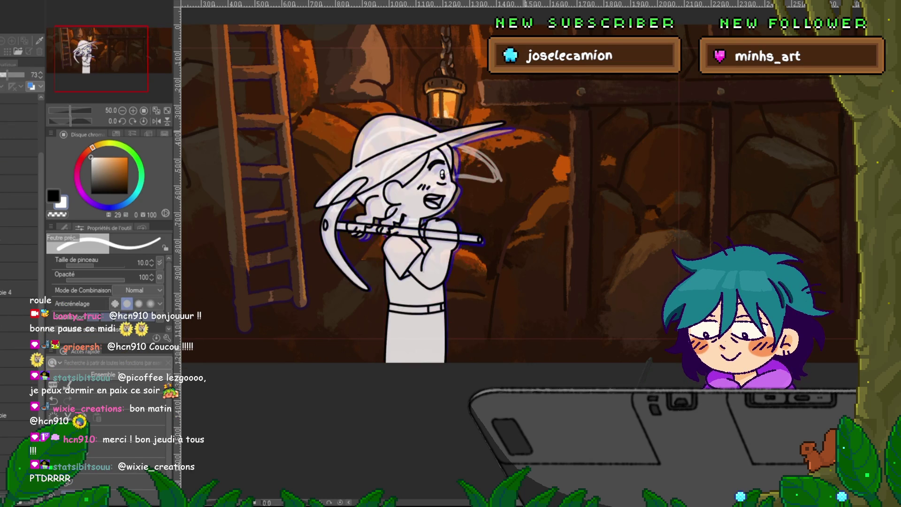
pyautogui.press('Left')
pyautogui.press('Right')
pyautogui.press('Left')
pyautogui.press('Right')
pyautogui.press('Left')
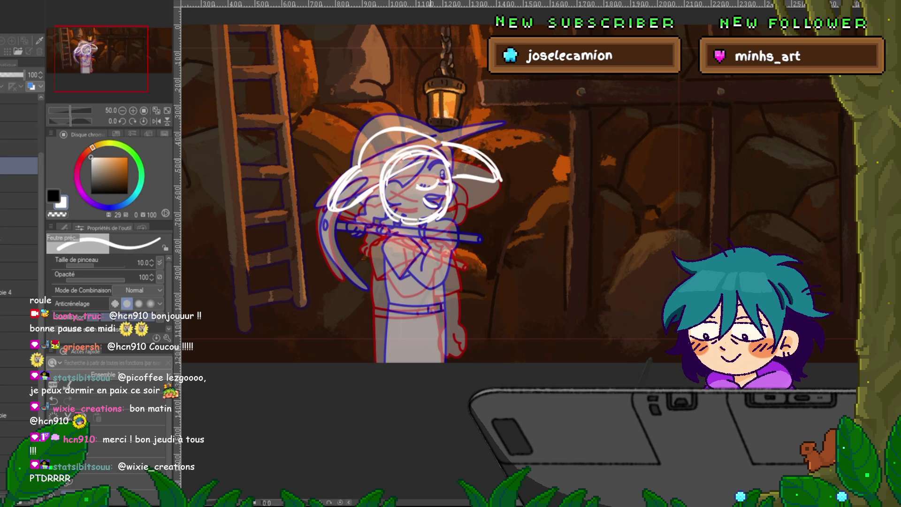
pyautogui.press('Right')
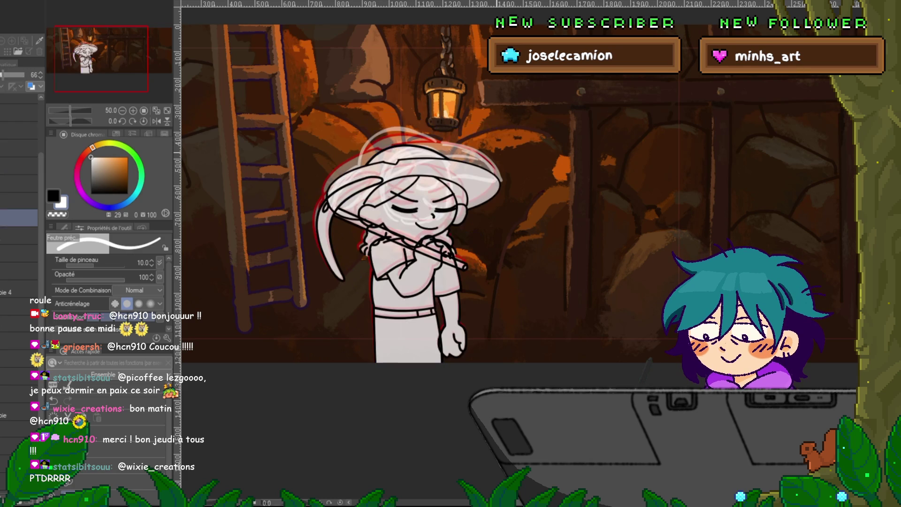
pyautogui.press('Left')
pyautogui.press('Left')
pyautogui.press('Right')
pyautogui.press('Right')
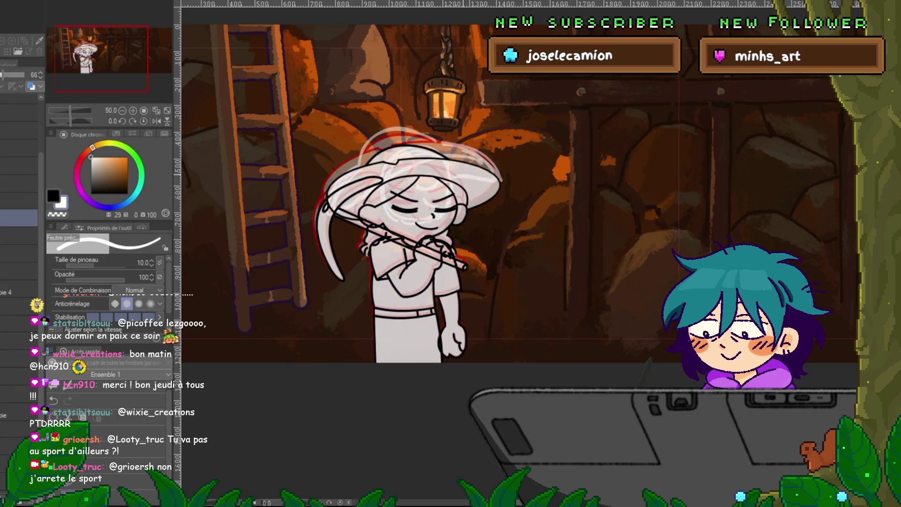
pyautogui.press('Left')
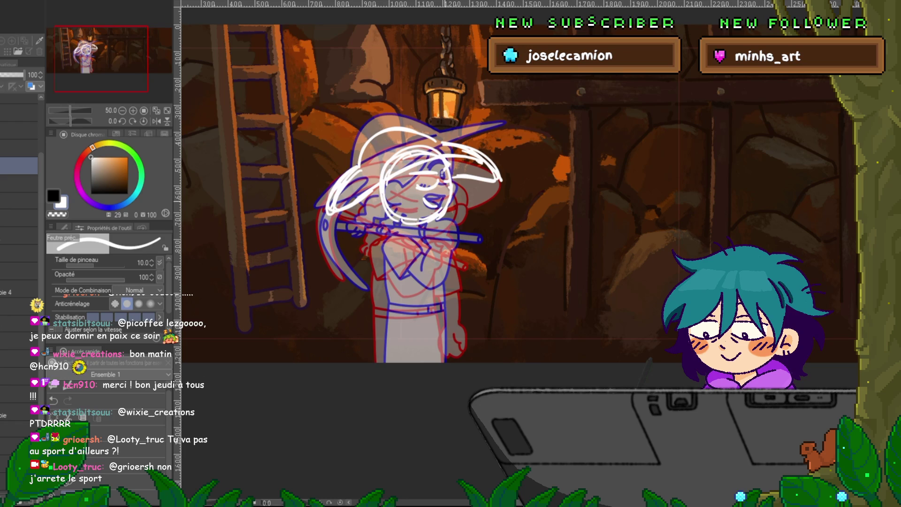
pyautogui.hotkey('ctrl', 'Right')
pyautogui.hotkey('ctrl', 'Left')
pyautogui.hotkey('ctrl', 'Right')
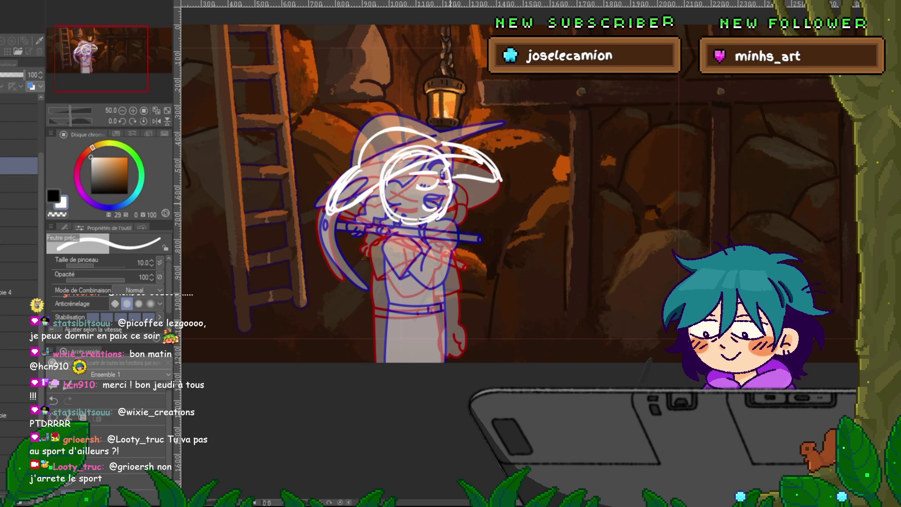
pyautogui.click(19, 217)
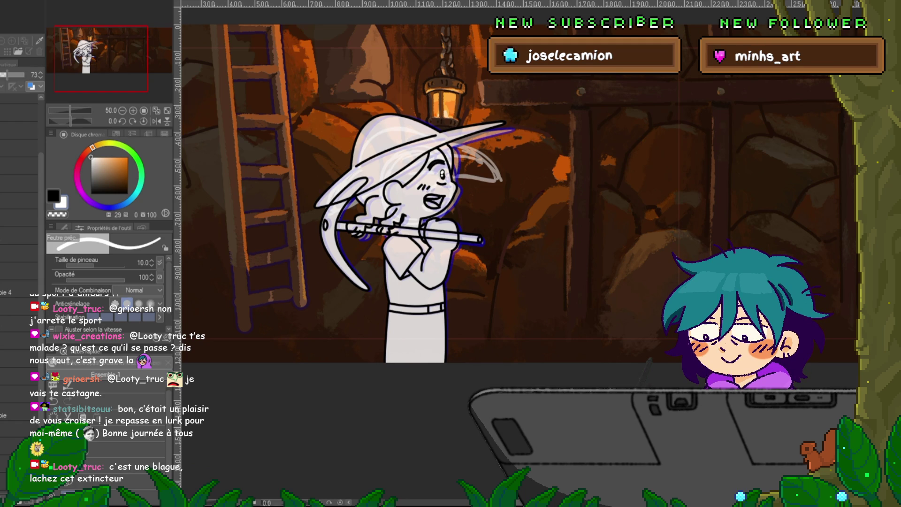
pyautogui.click(18, 166)
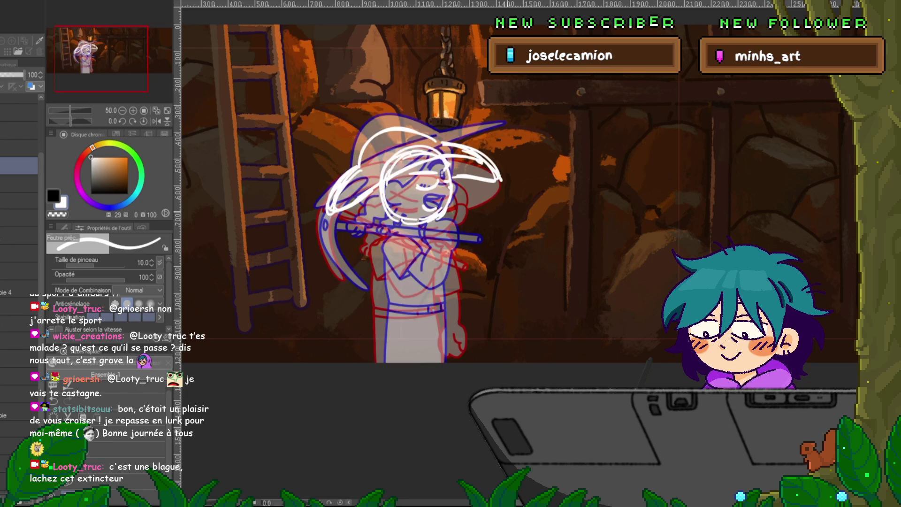
# Rough in both of the girl's hands on the pickaxe handle with white circles.
pyautogui.scroll(-1, 516, 234)
pyautogui.press('Right')
pyautogui.press('Left')
pyautogui.moveTo(362, 212)
pyautogui.mouseDown()
pyautogui.moveTo(381, 231)
pyautogui.moveTo(363, 209)
pyautogui.mouseUp()
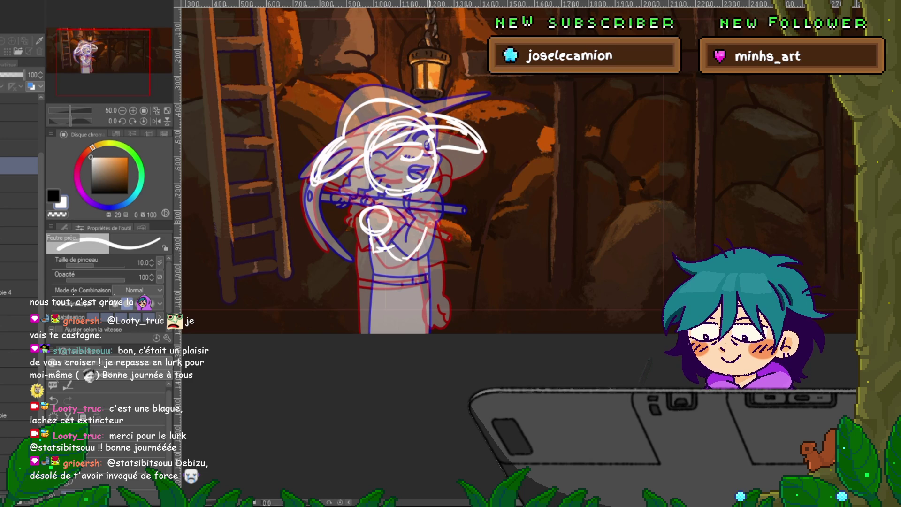
pyautogui.moveTo(404, 204)
pyautogui.mouseDown()
pyautogui.moveTo(433, 201)
pyautogui.moveTo(437, 228)
pyautogui.mouseUp()
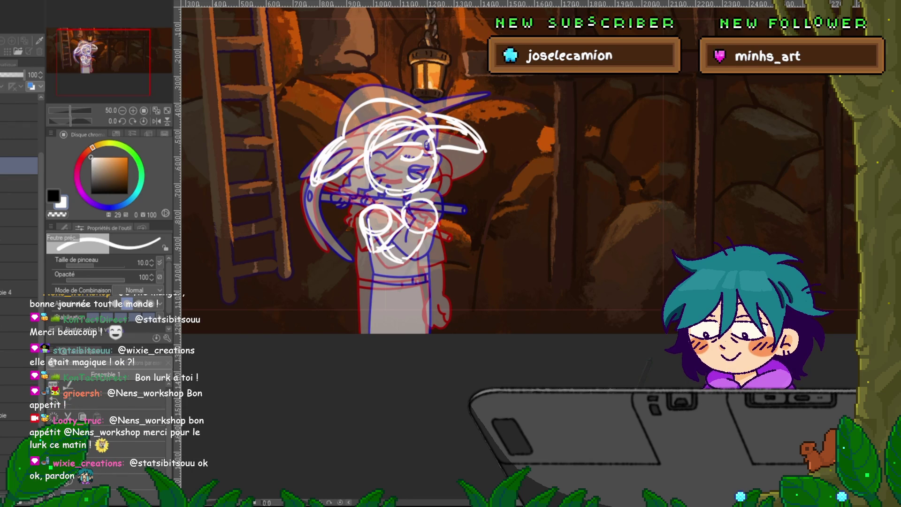
# Play neighbouring frames and toggle the sketch layers to compare the hands with the lineart.
pyautogui.press('space')
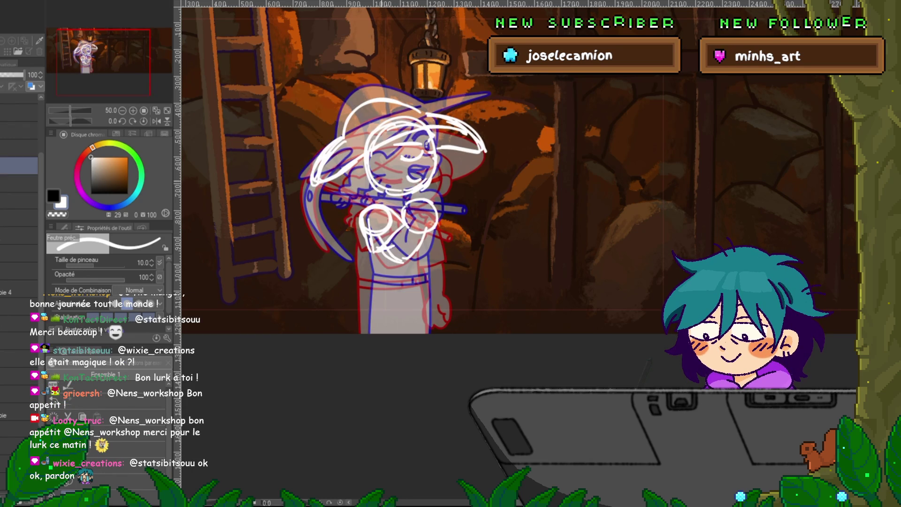
pyautogui.press('space')
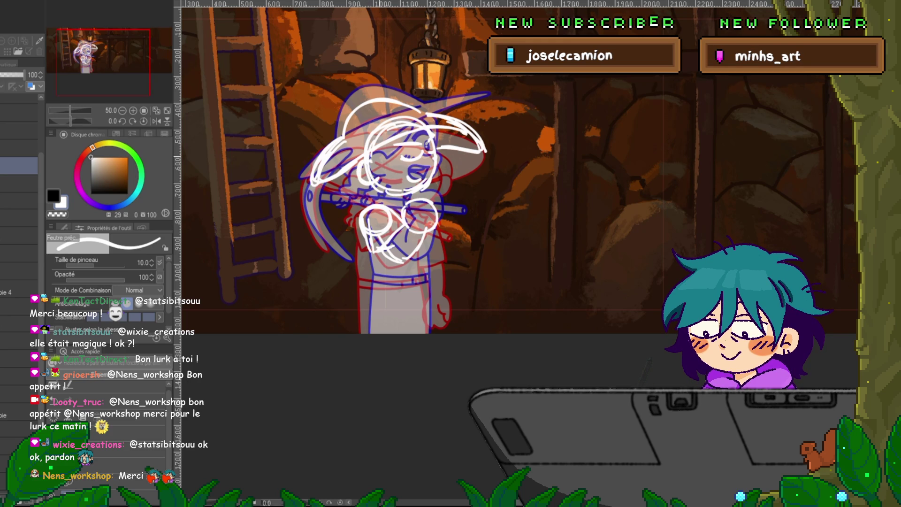
pyautogui.click(19, 165)
pyautogui.click(18, 165)
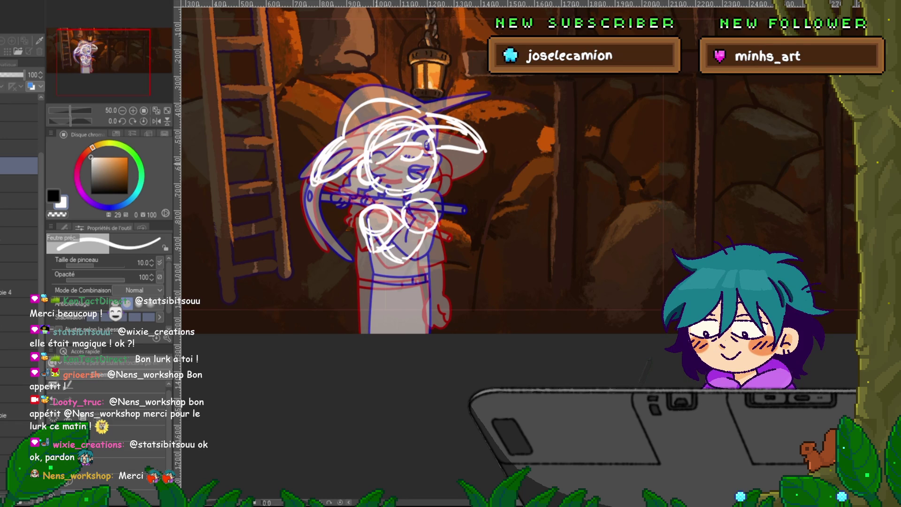
pyautogui.click(19, 165)
pyautogui.click(18, 166)
pyautogui.click(18, 165)
pyautogui.click(19, 165)
pyautogui.click(19, 165)
pyautogui.click(19, 165)
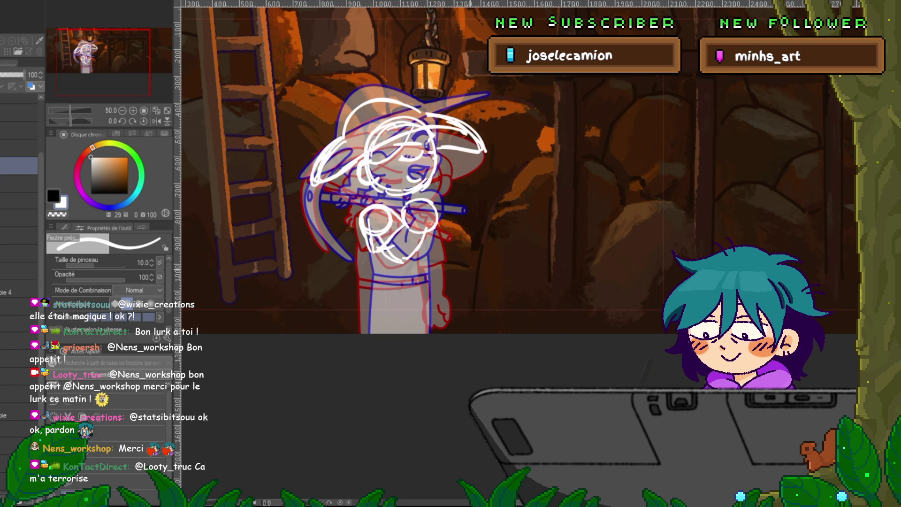
# After a final frame check, add a new layer and begin transforming the left hand sketch.
pyautogui.press('Right')
pyautogui.press('Left')
pyautogui.press('Right')
pyautogui.press('Left')
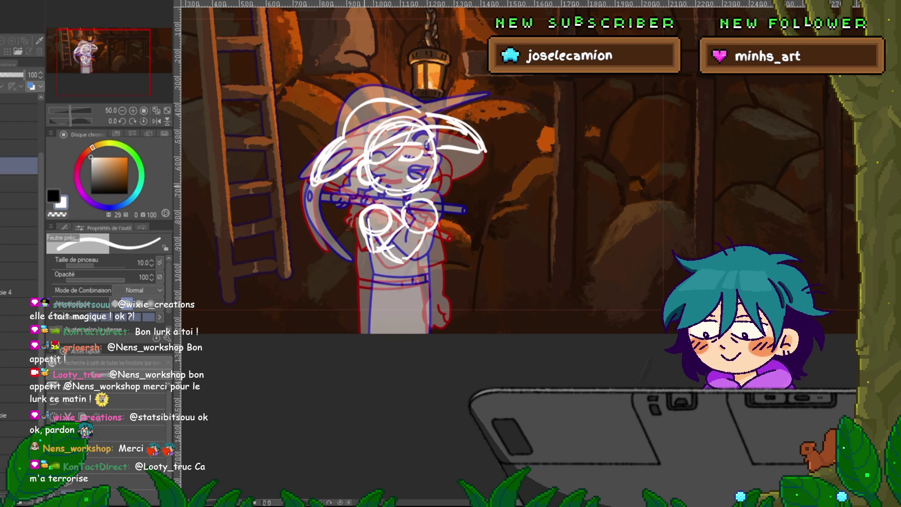
pyautogui.hotkey('ctrl', 'shift', 'n')
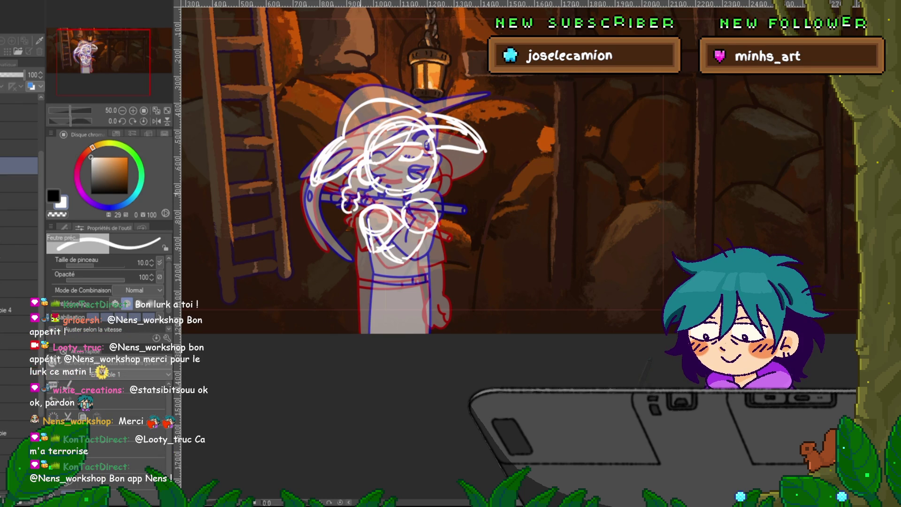
pyautogui.hotkey('ctrl', 't')
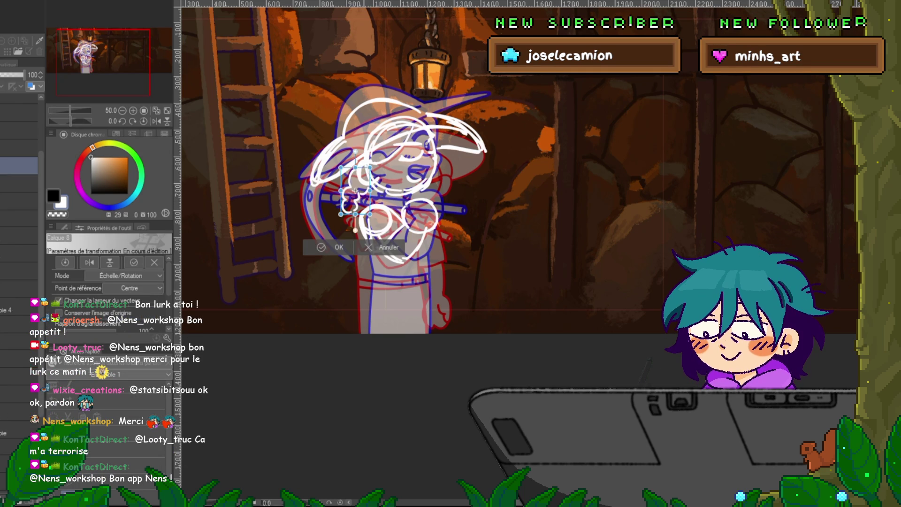
pyautogui.press('Return')
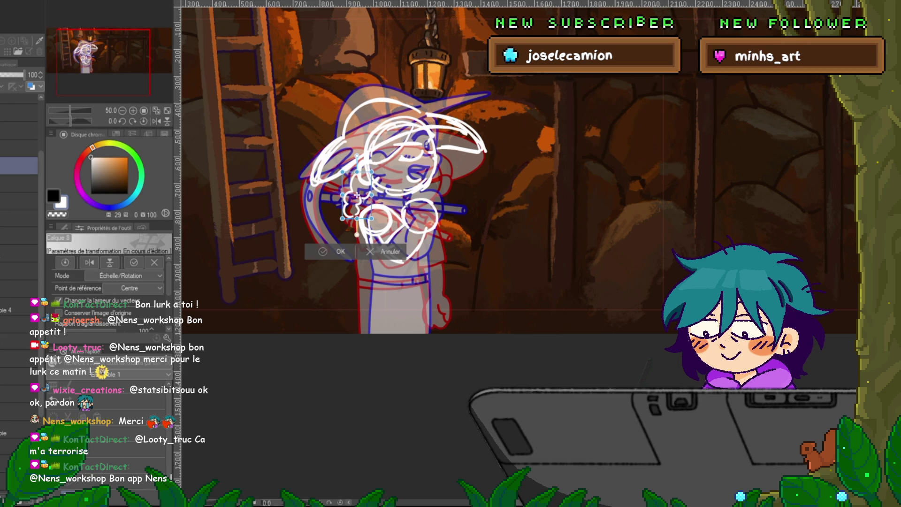
pyautogui.press('p')
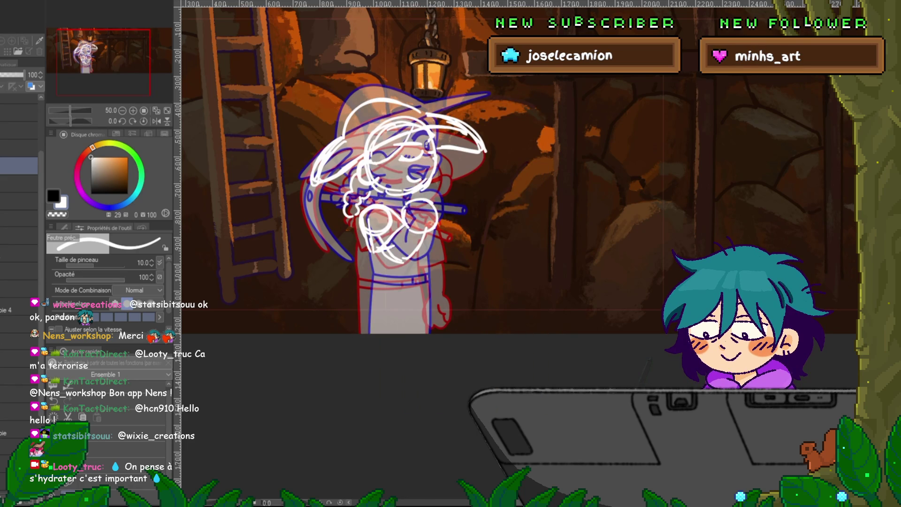
pyautogui.click(19, 234)
pyautogui.click(19, 166)
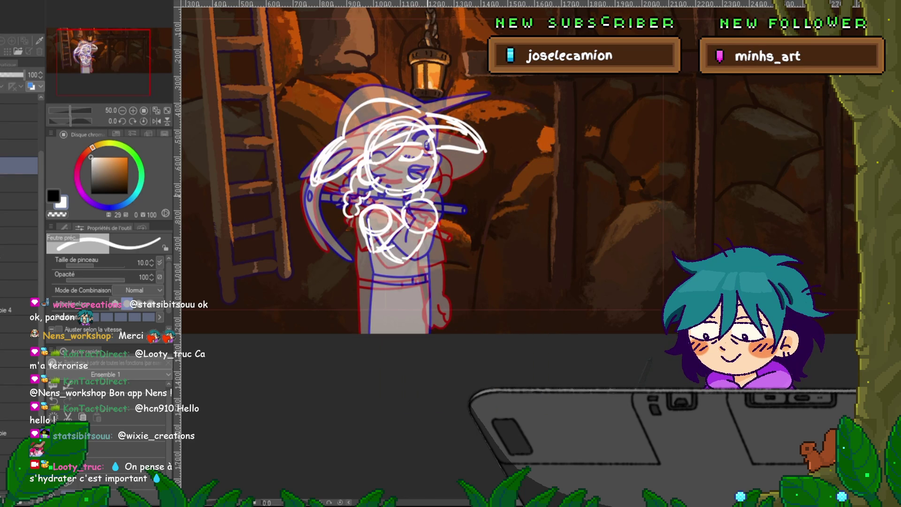
pyautogui.click(19, 235)
pyautogui.click(19, 165)
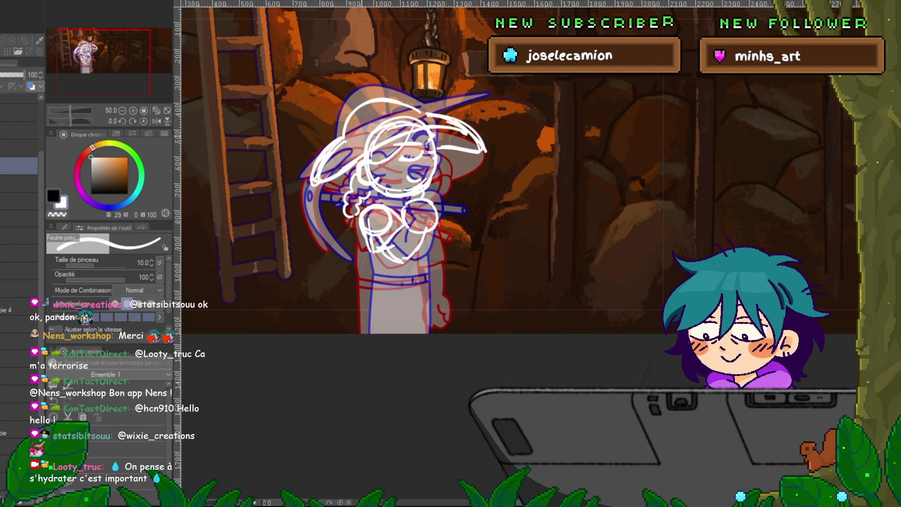
pyautogui.hotkey('alt', ']')
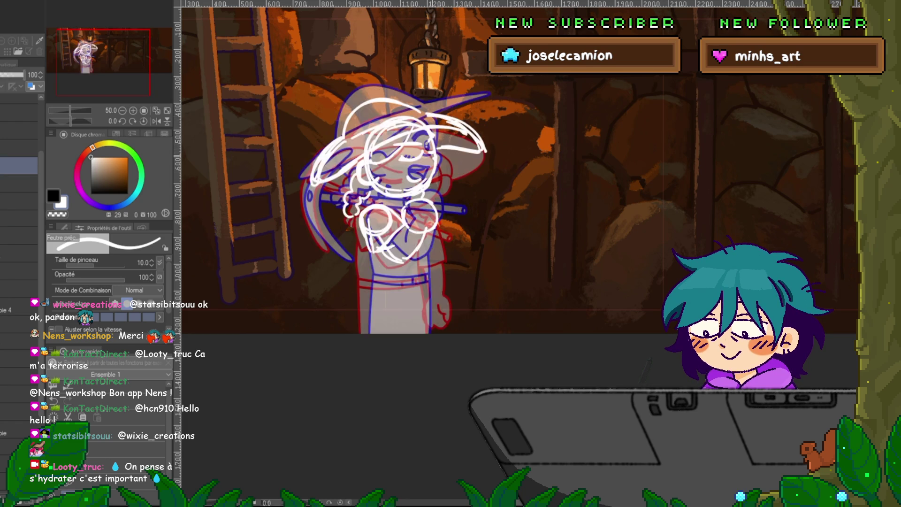
pyautogui.click(19, 165)
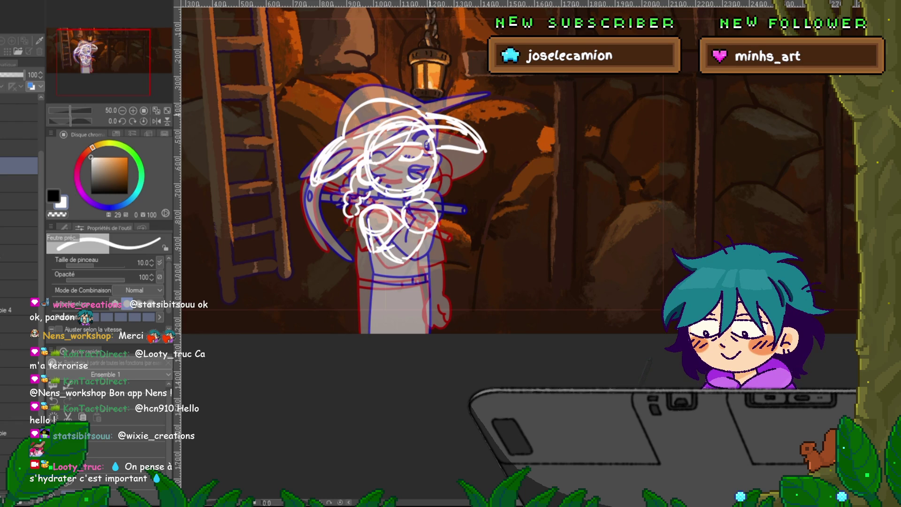
# On a new layer, sketch a line down the girl's body and check it with undo/redo.
pyautogui.scroll(-3, 404, 169)
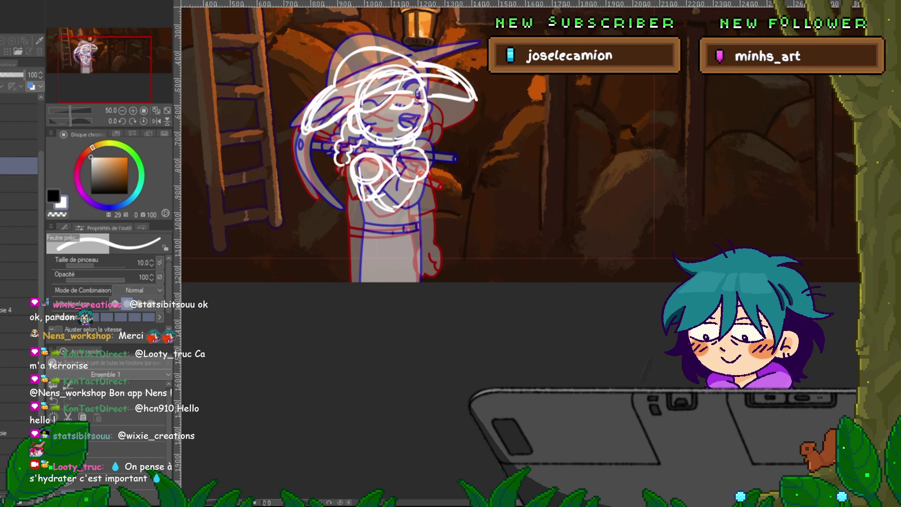
pyautogui.hotkey('ctrl', 'shift', 'n')
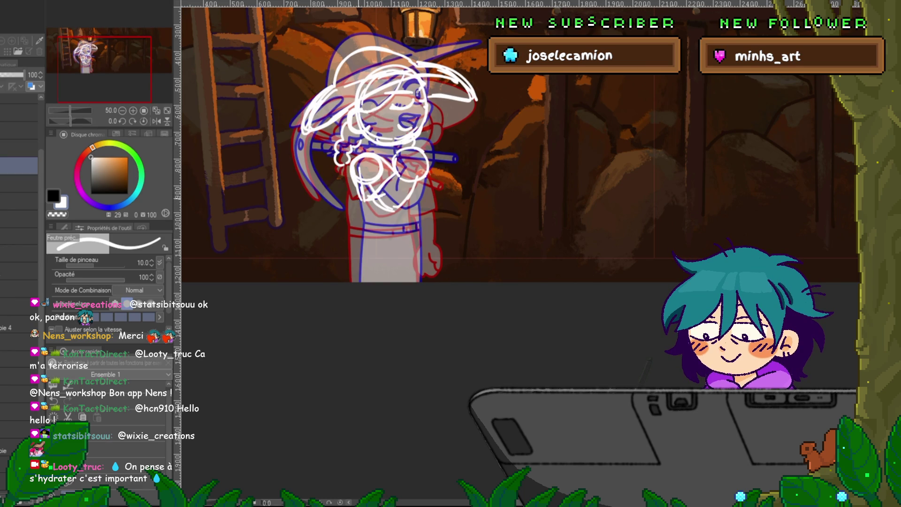
pyautogui.moveTo(352, 180); pyautogui.dragTo(356, 282)
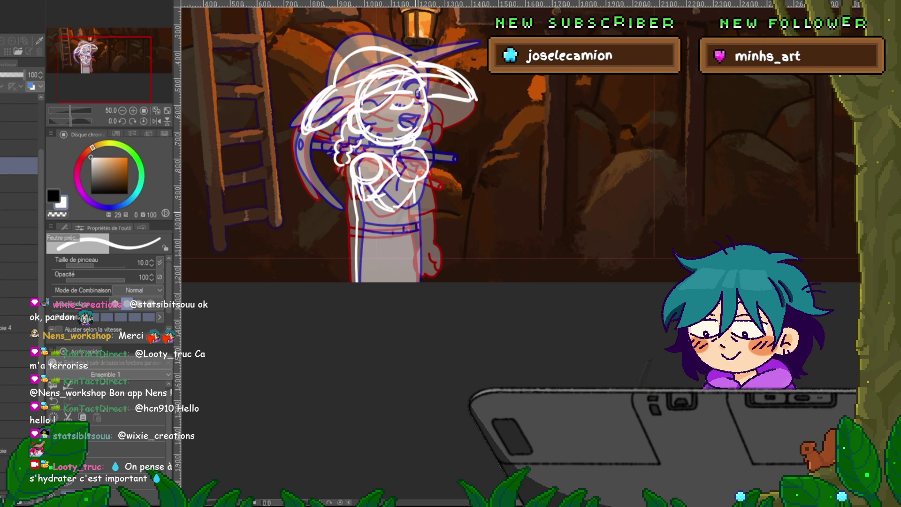
pyautogui.hotkey('ctrl', 'z')
pyautogui.hotkey('ctrl', 'y')
pyautogui.hotkey('ctrl', 'z')
pyautogui.hotkey('ctrl', 'y')
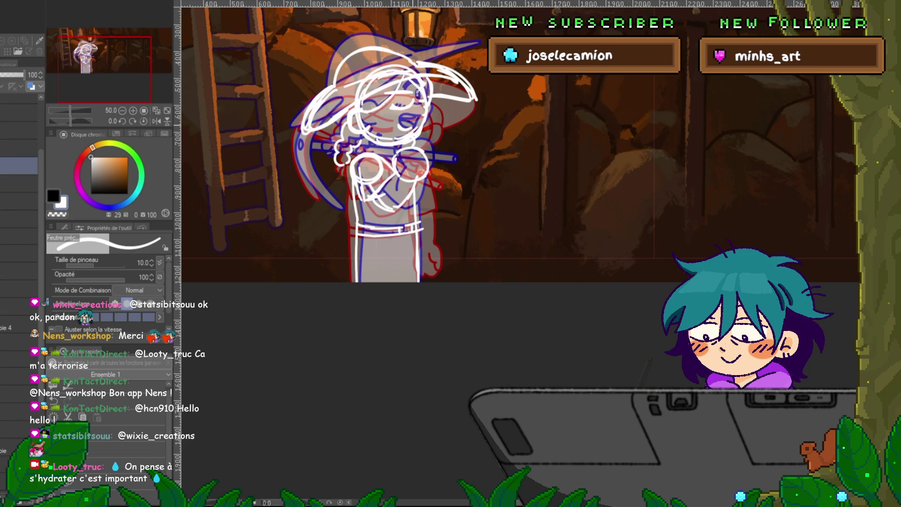
# Compare against the clean line art, then sketch the hands and the long straight handle across them.
pyautogui.click(19, 165)
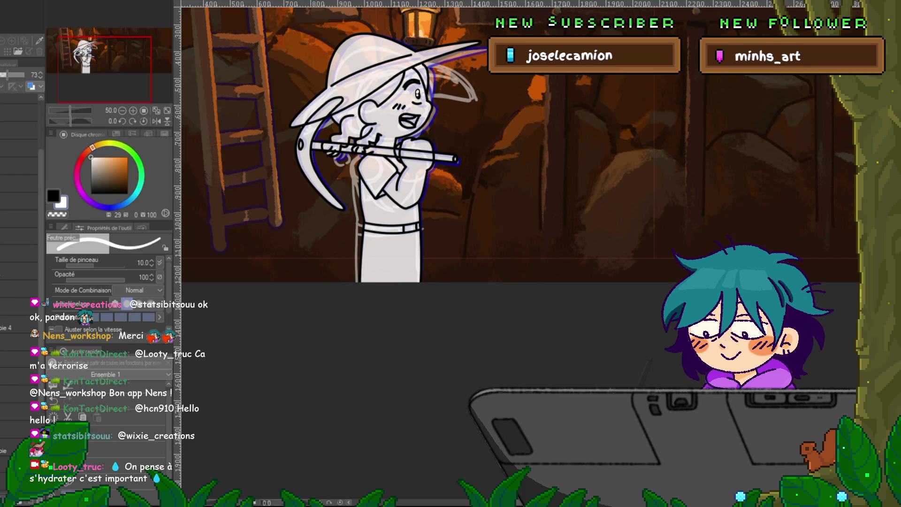
pyautogui.click(19, 165)
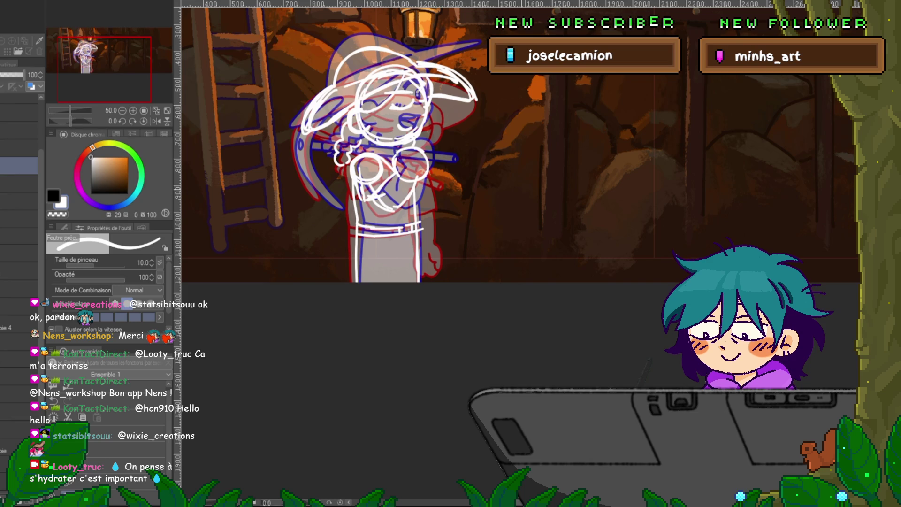
pyautogui.press('v')
pyautogui.press('v')
pyautogui.press('v')
pyautogui.press('v')
pyautogui.press('v')
pyautogui.press('v')
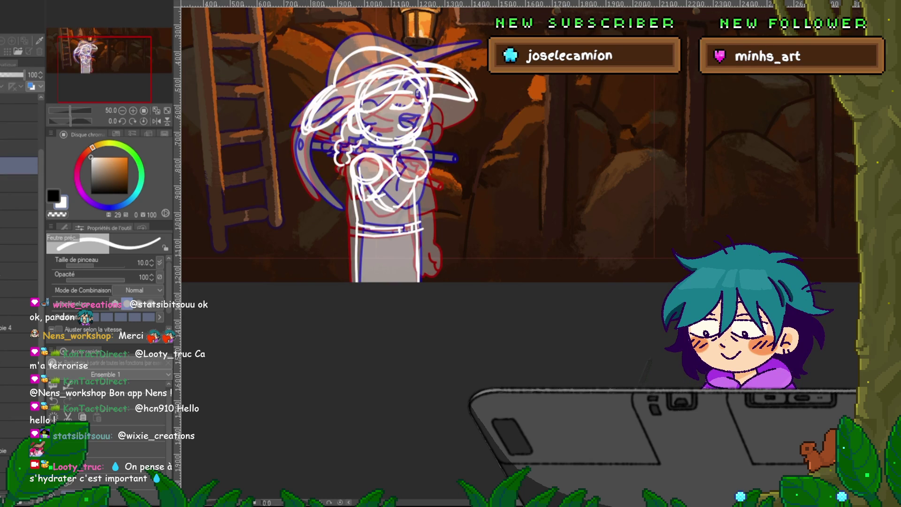
pyautogui.hotkey('ctrl', 'z')
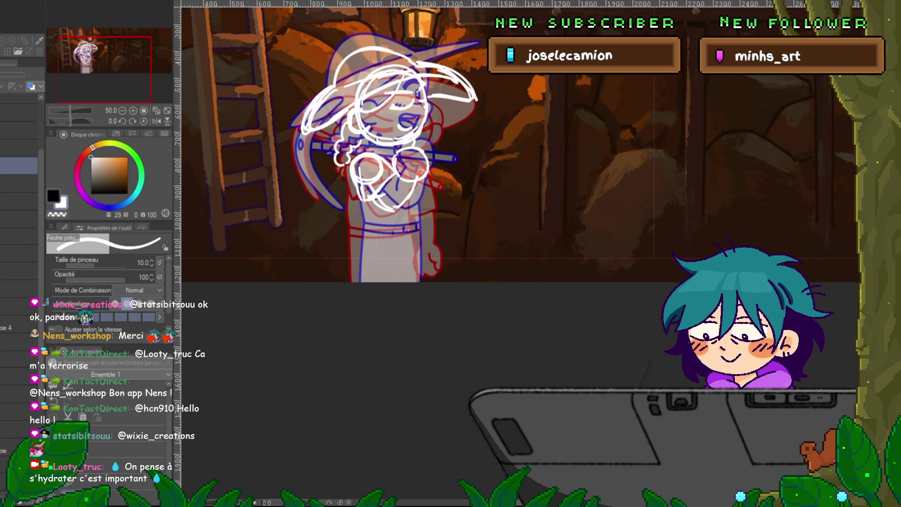
pyautogui.hotkey('ctrl', 'y')
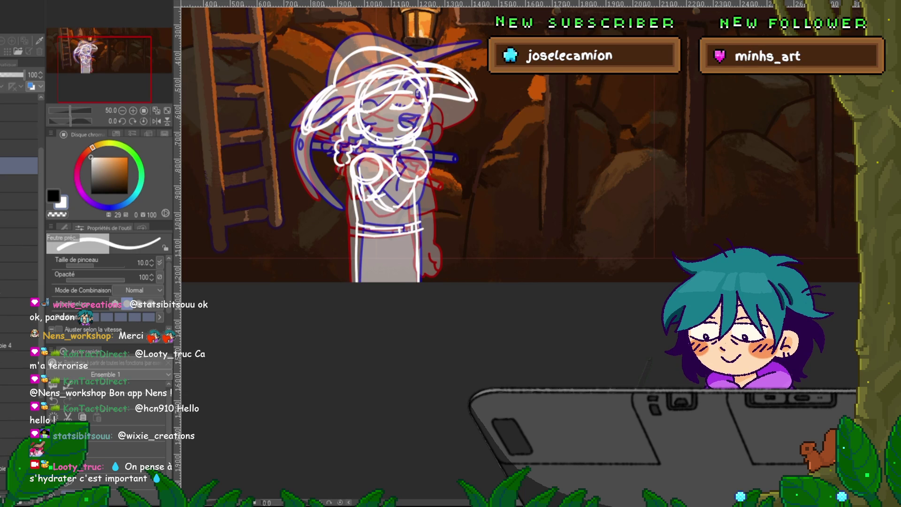
pyautogui.moveTo(301, 130)
pyautogui.mouseDown()
pyautogui.moveTo(295, 153)
pyautogui.moveTo(310, 182)
pyautogui.moveTo(341, 203)
pyautogui.mouseUp()
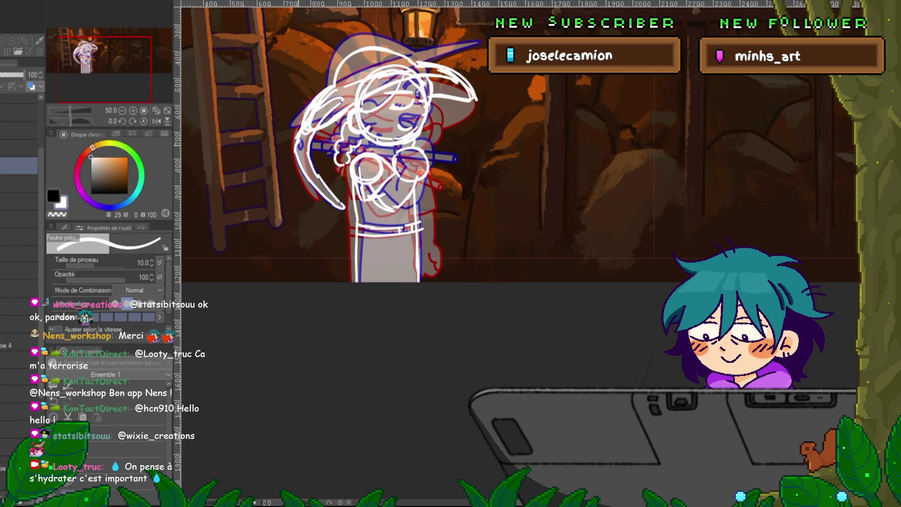
pyautogui.moveTo(311, 142)
pyautogui.mouseDown()
pyautogui.moveTo(457, 157)
pyautogui.moveTo(311, 149)
pyautogui.mouseUp()
pyautogui.hotkey('ctrl', 't')
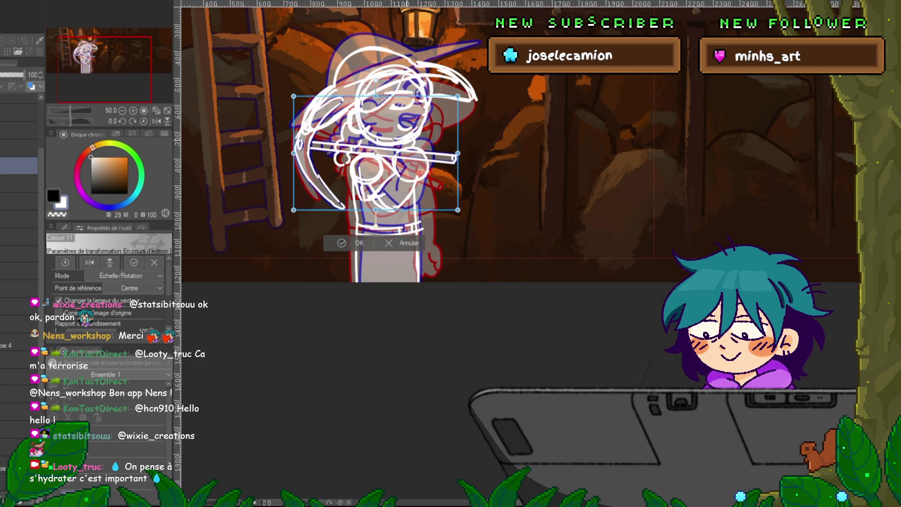
# Rotate the upper body, arms and handle sketch about 8° clockwise and commit it.
pyautogui.moveTo(465, 220); pyautogui.dragTo(455, 232)
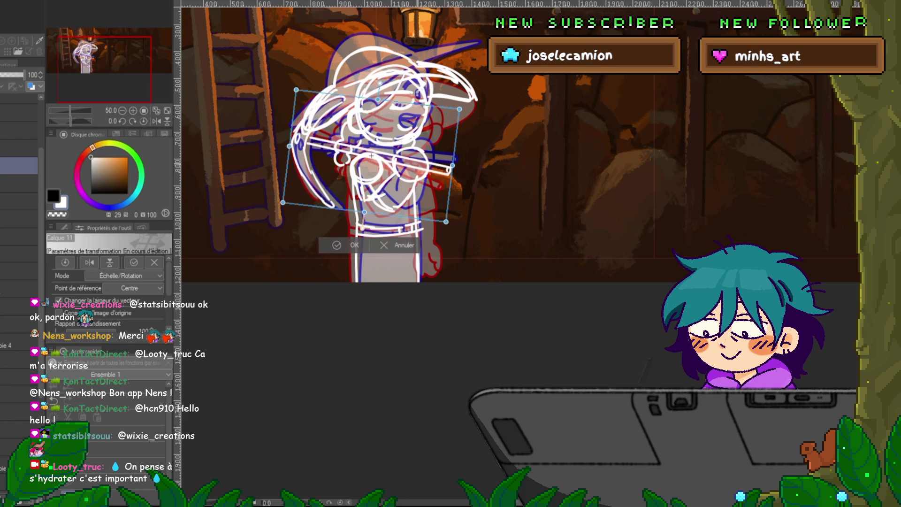
pyautogui.moveTo(456, 232); pyautogui.dragTo(453, 234)
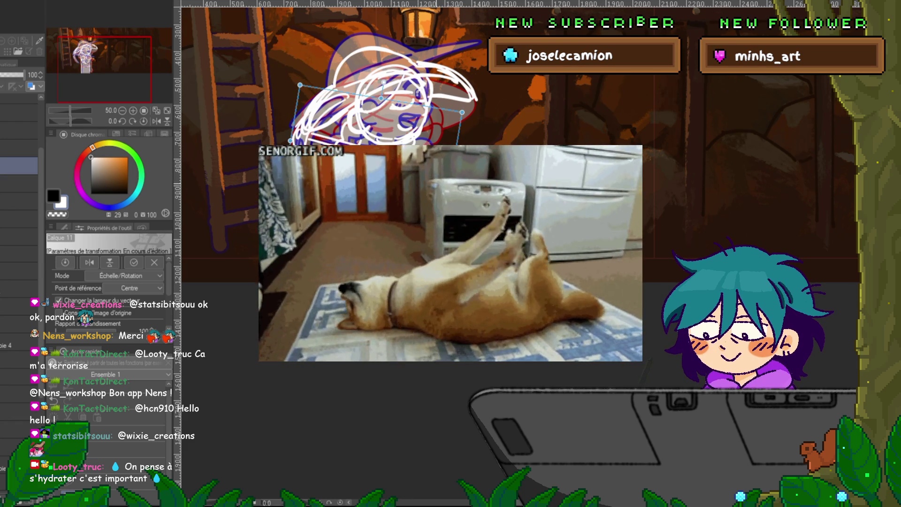
pyautogui.press('Return')
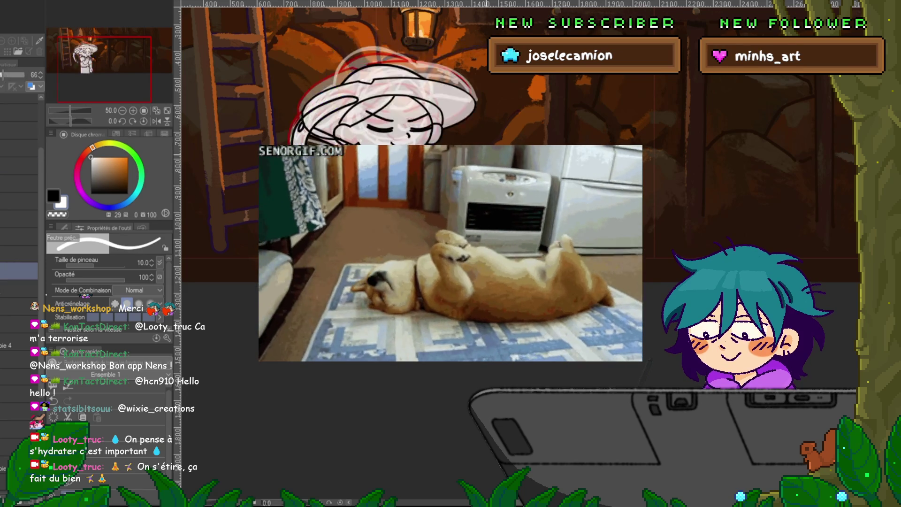
# Switch back and forth between the rough sketch and faded line art layers to compare.
pyautogui.click(19, 165)
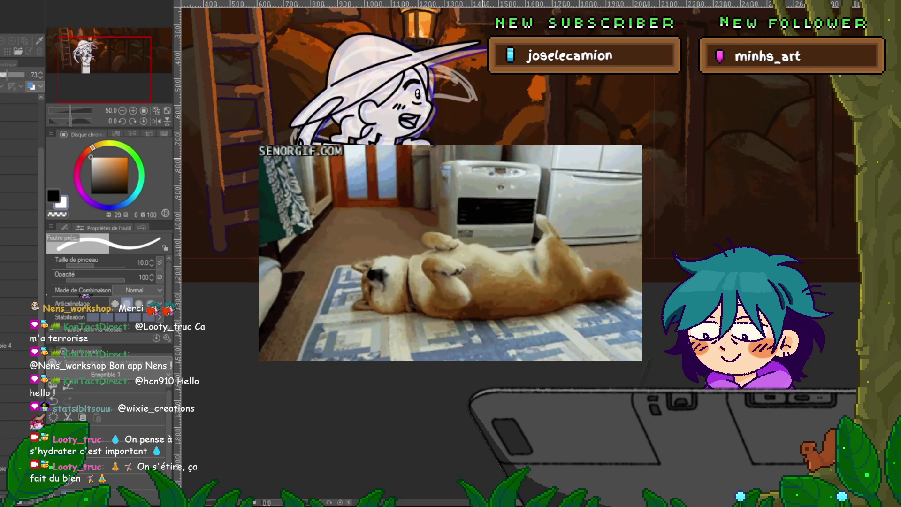
pyautogui.click(19, 271)
pyautogui.click(19, 165)
pyautogui.click(19, 271)
pyautogui.click(19, 165)
pyautogui.click(19, 271)
pyautogui.click(19, 165)
pyautogui.click(19, 271)
pyautogui.click(19, 165)
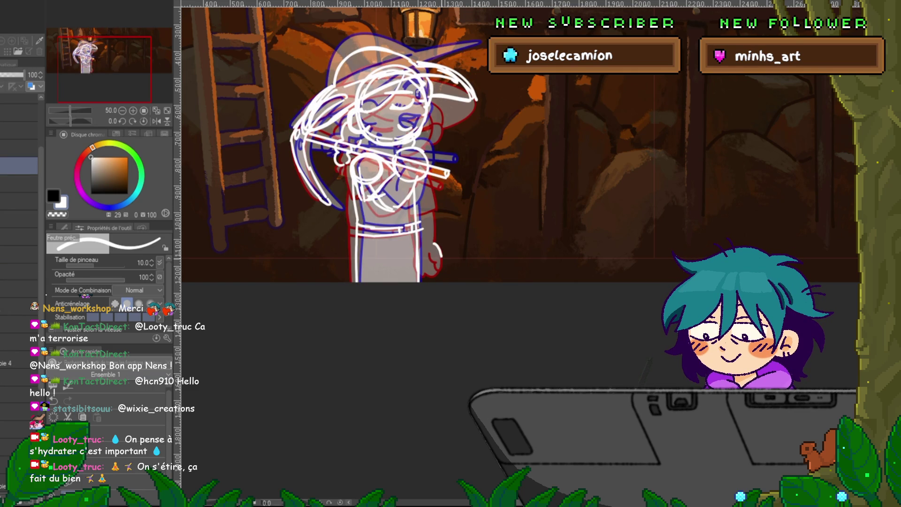
pyautogui.moveTo(433, 244); pyautogui.dragTo(439, 269)
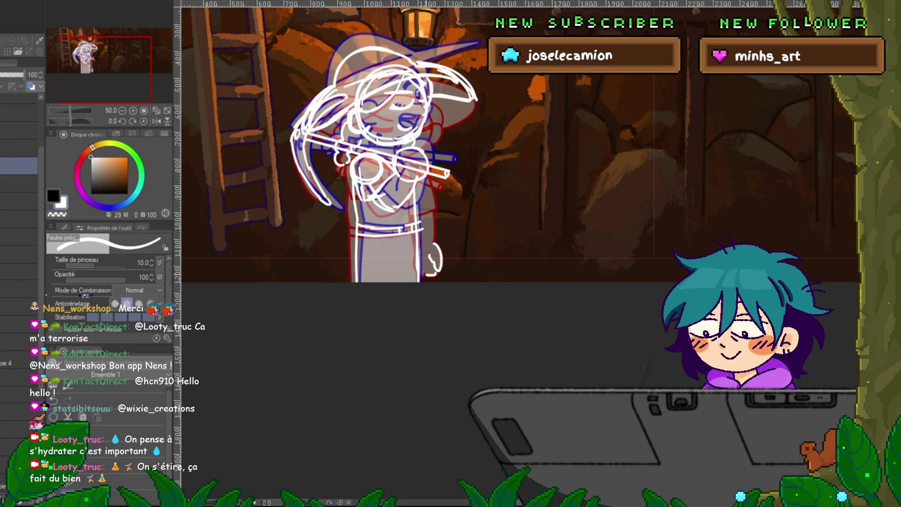
pyautogui.press('m')
pyautogui.moveTo(425, 234)
pyautogui.mouseDown()
pyautogui.moveTo(413, 280)
pyautogui.moveTo(421, 239)
pyautogui.mouseUp()
pyautogui.hotkey('ctrl', 't')
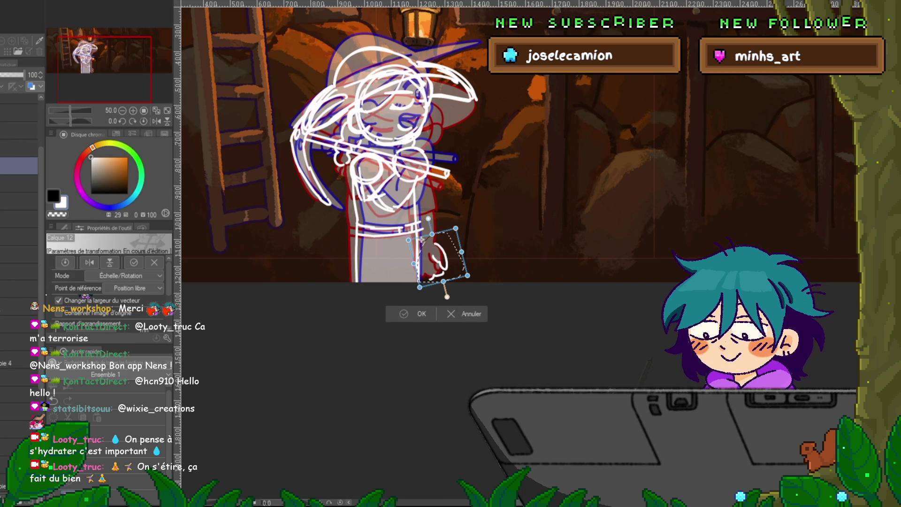
pyautogui.press('Return')
pyautogui.press('p')
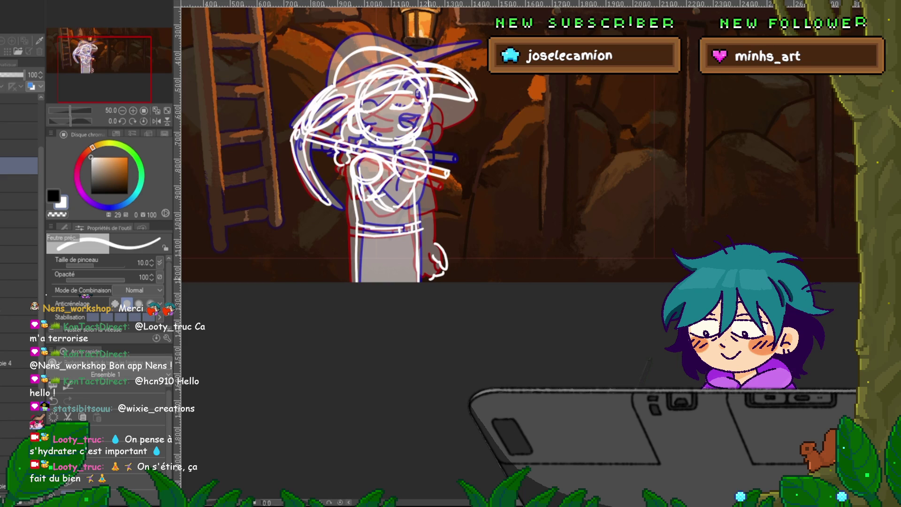
pyautogui.click(19, 288)
pyautogui.click(18, 165)
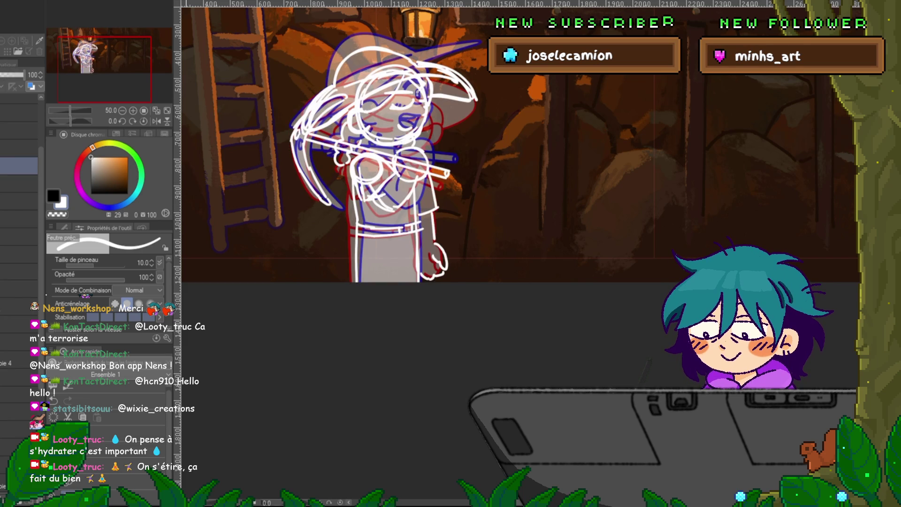
pyautogui.hotkey('ctrl', 't')
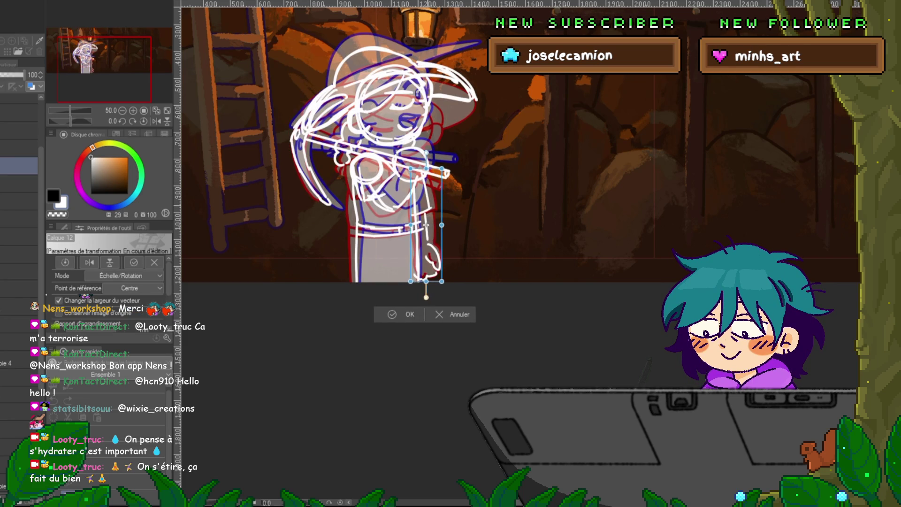
pyautogui.moveTo(425, 226); pyautogui.dragTo(422, 225)
pyautogui.press('Return')
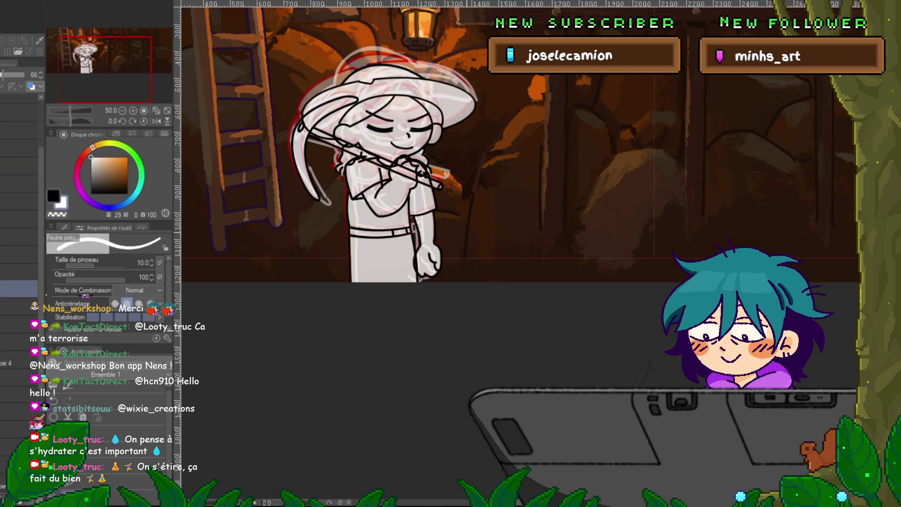
pyautogui.click(19, 165)
pyautogui.click(19, 165)
pyautogui.click(18, 166)
pyautogui.click(18, 165)
pyautogui.click(19, 165)
pyautogui.click(19, 165)
pyautogui.click(19, 165)
pyautogui.click(19, 165)
pyautogui.click(19, 165)
pyautogui.click(19, 165)
pyautogui.click(19, 165)
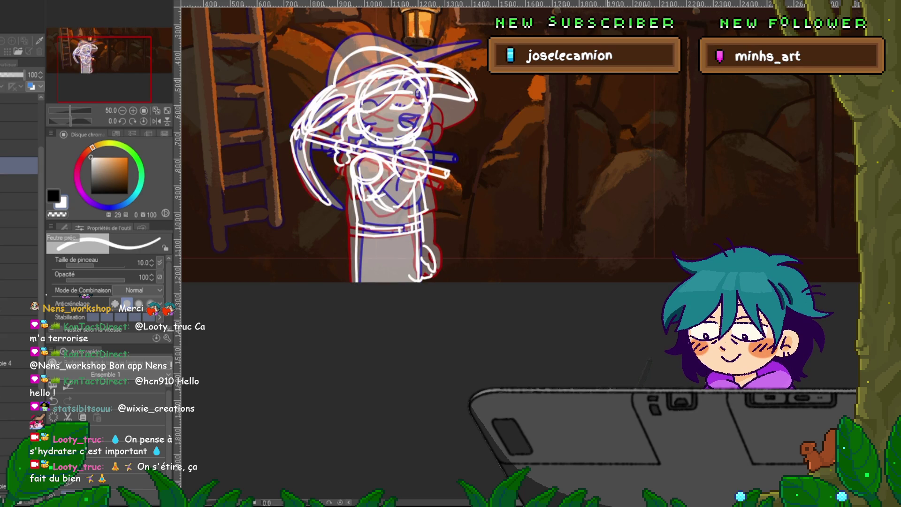
pyautogui.click(19, 219)
pyautogui.click(18, 237)
pyautogui.click(18, 237)
pyautogui.click(19, 237)
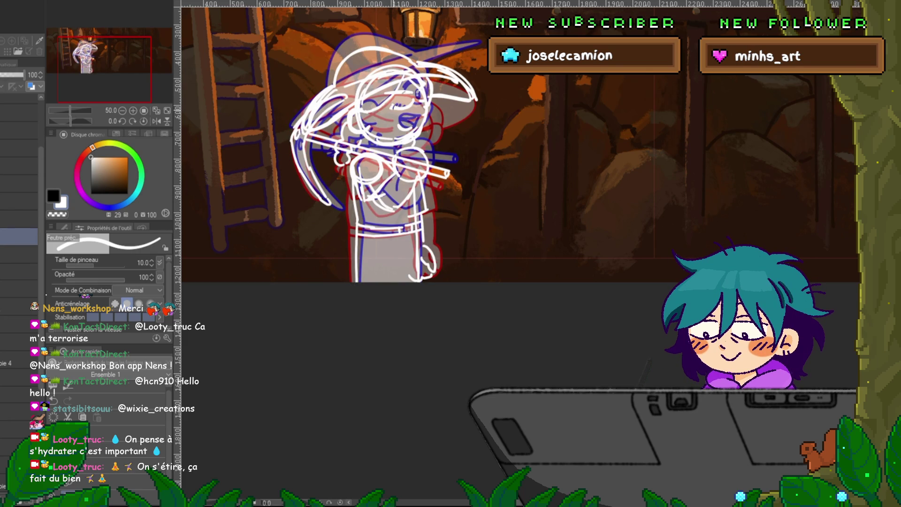
pyautogui.moveTo(393, 109); pyautogui.dragTo(404, 101)
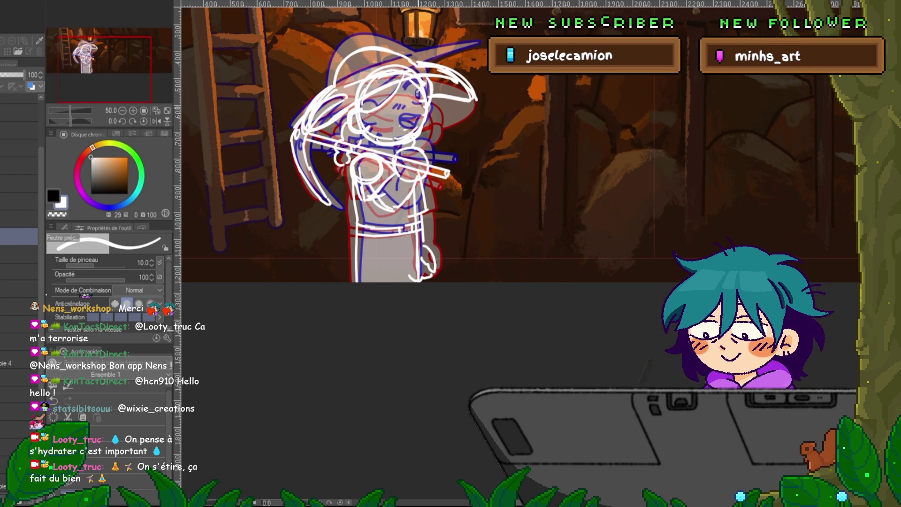
pyautogui.moveTo(368, 139); pyautogui.dragTo(415, 131)
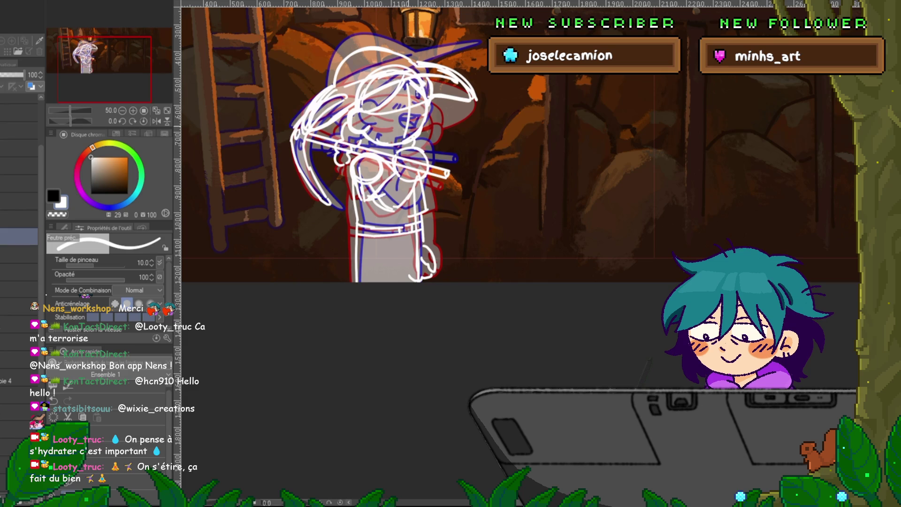
pyautogui.press('space')
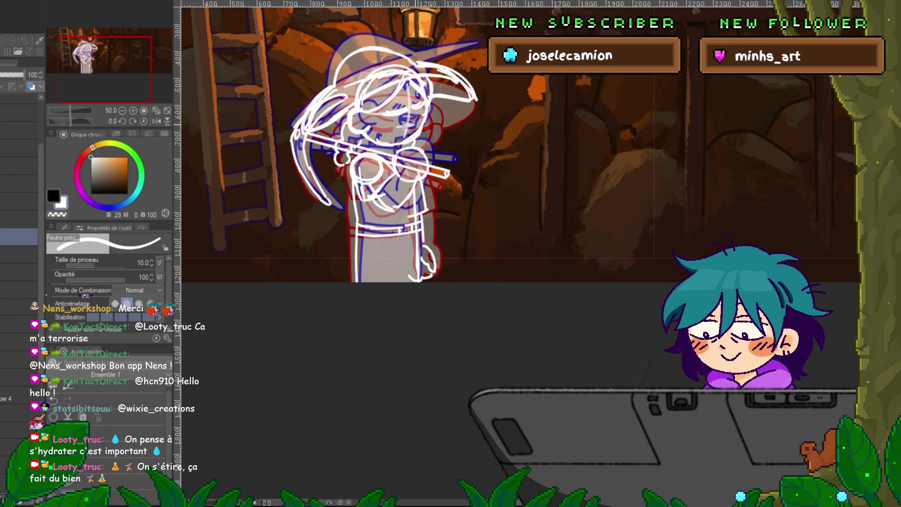
# Repeatedly hide and show the rough purple sketch layers to check them against the clean lineart.
pyautogui.click(19, 324)
pyautogui.click(18, 237)
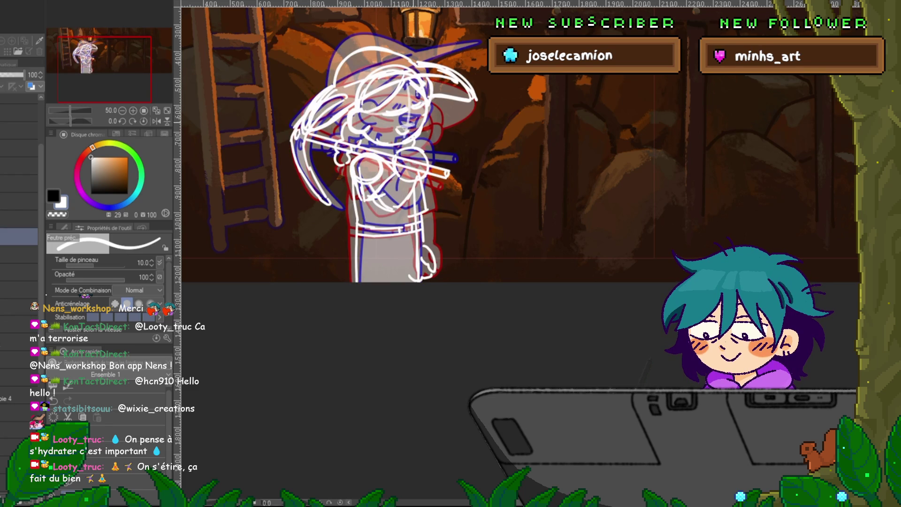
pyautogui.click(19, 237)
pyautogui.click(19, 237)
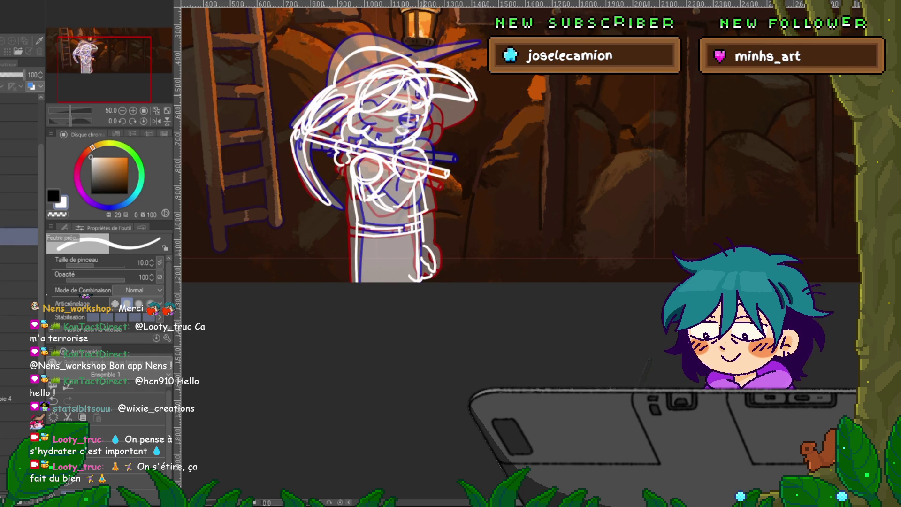
pyautogui.click(19, 237)
pyautogui.click(19, 237)
pyautogui.click(19, 237)
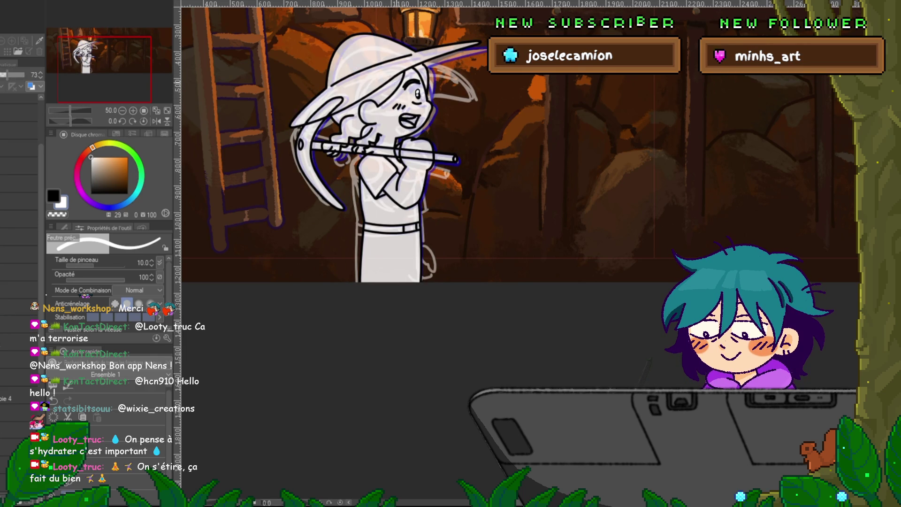
pyautogui.click(19, 237)
pyautogui.click(19, 237)
pyautogui.click(19, 237)
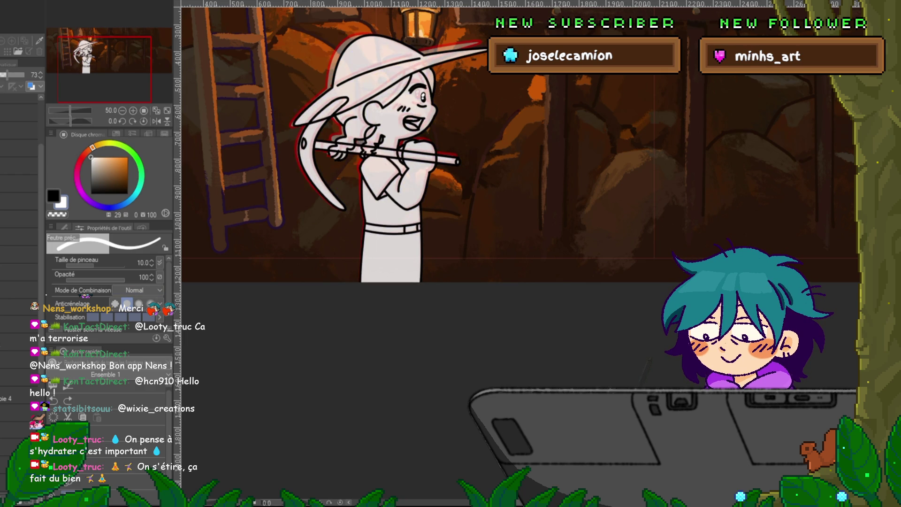
pyautogui.click(18, 237)
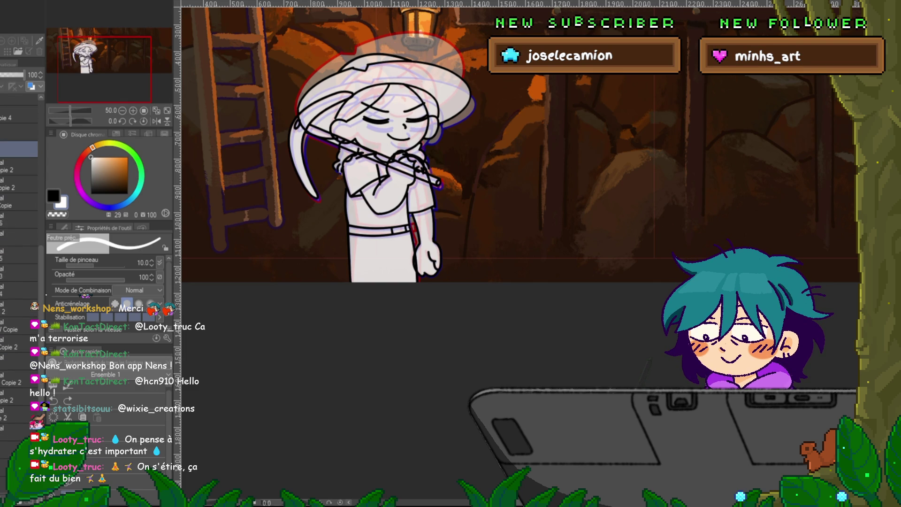
# Move the lowered arm on its layer slightly right and up.
pyautogui.click(18, 380)
pyautogui.hotkey('ctrl', 't')
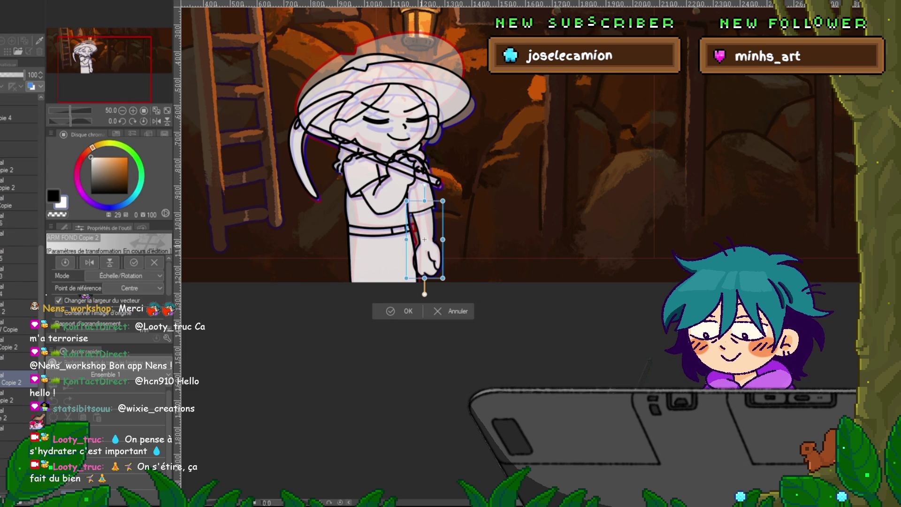
pyautogui.moveTo(424, 240); pyautogui.dragTo(434, 233)
pyautogui.press('Return')
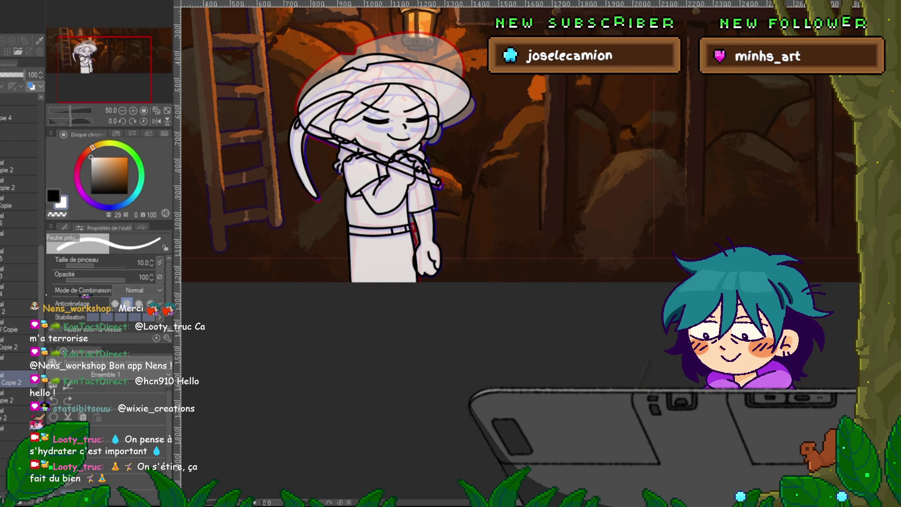
# Tilt the other arm layer slightly clockwise, lower it a few pixels, then play the frames.
pyautogui.click(18, 357)
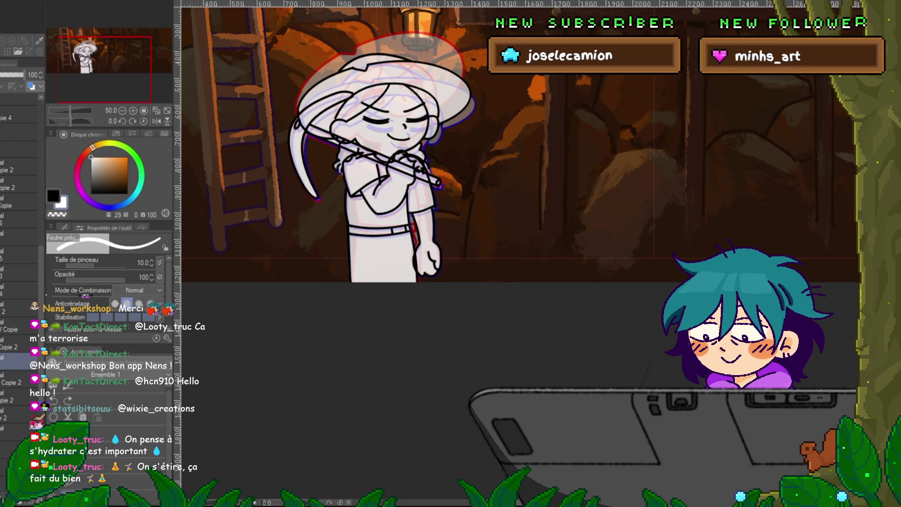
pyautogui.hotkey('ctrl', 't')
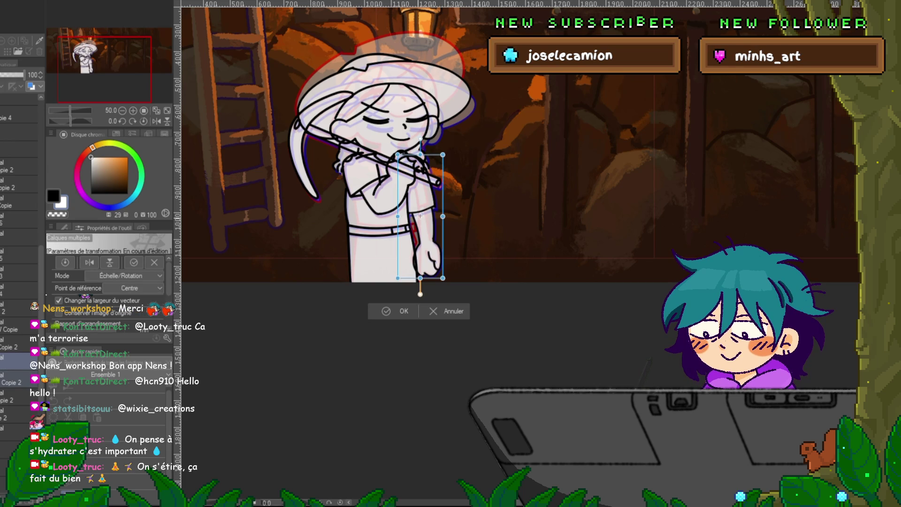
pyautogui.moveTo(448, 281); pyautogui.dragTo(438, 286)
pyautogui.moveTo(409, 165); pyautogui.dragTo(410, 167)
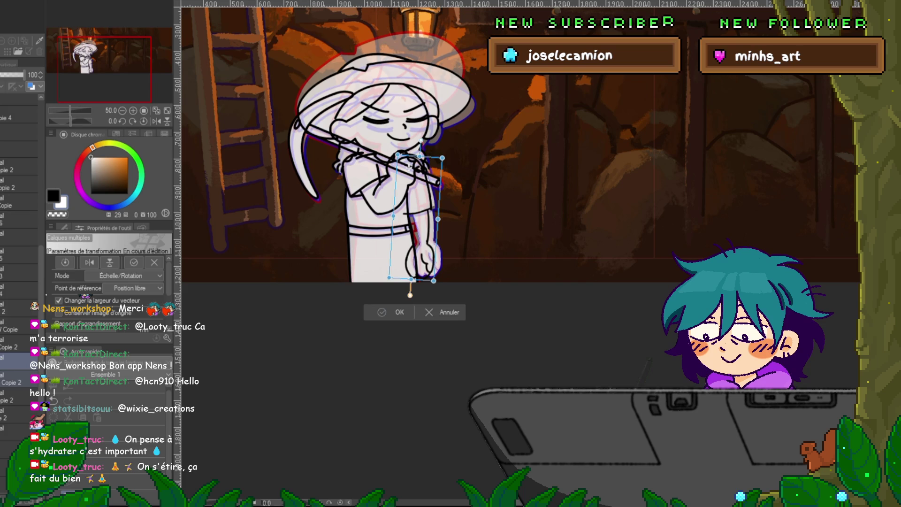
pyautogui.press('Return')
pyautogui.click(19, 102)
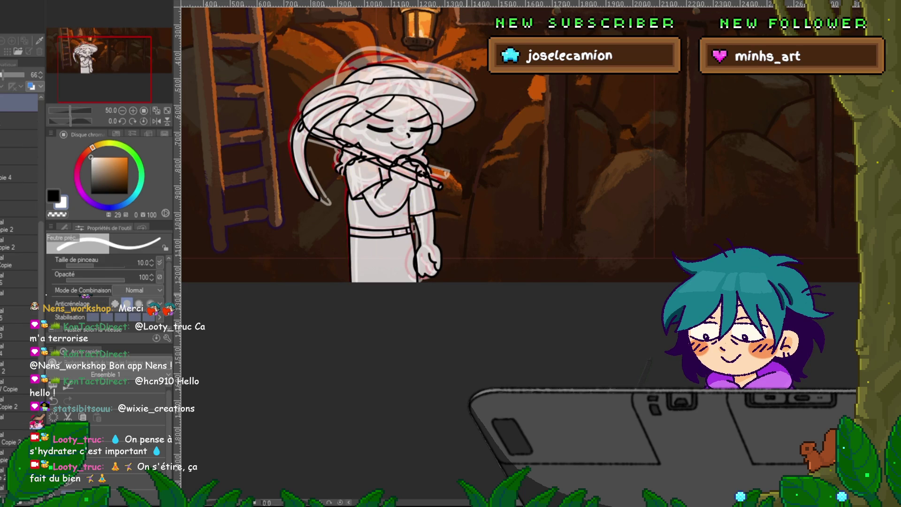
pyautogui.press('space')
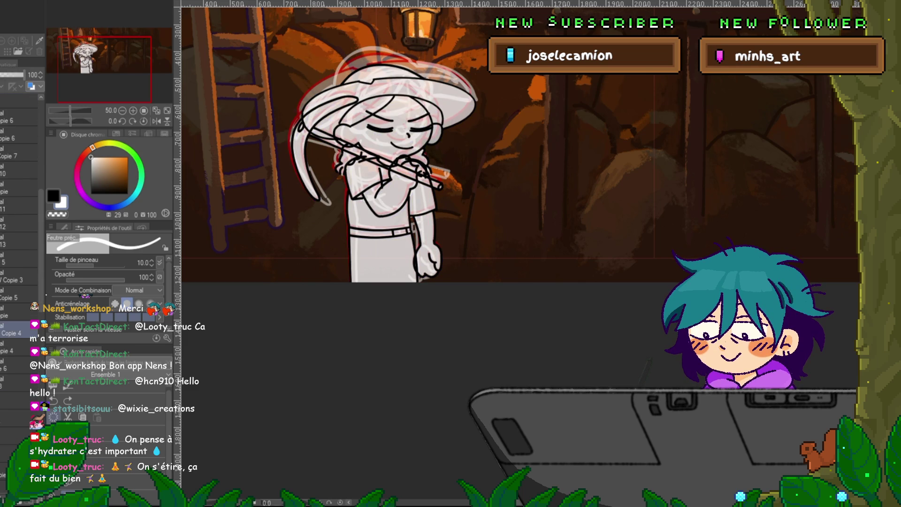
# Rotate the hanging arm so its fist shifts right, adjusting the pivot for a slight tilt.
pyautogui.hotkey('ctrl', 't')
pyautogui.press('Return')
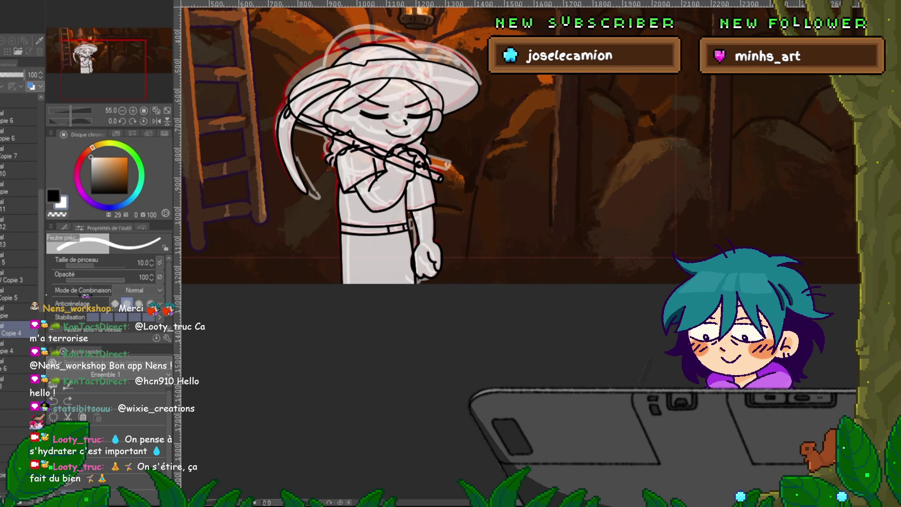
pyautogui.hotkey('ctrl', 't')
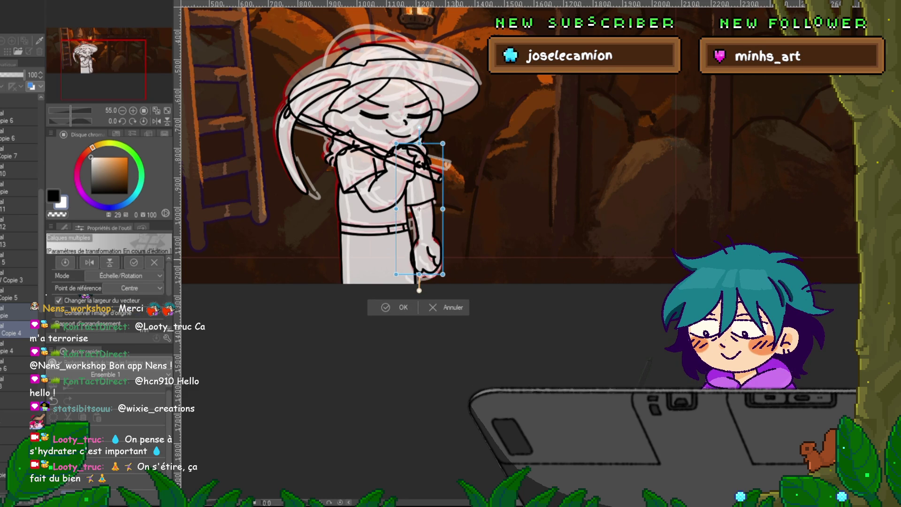
pyautogui.moveTo(419, 209); pyautogui.dragTo(413, 164)
pyautogui.moveTo(448, 279); pyautogui.dragTo(452, 276)
pyautogui.press('Return')
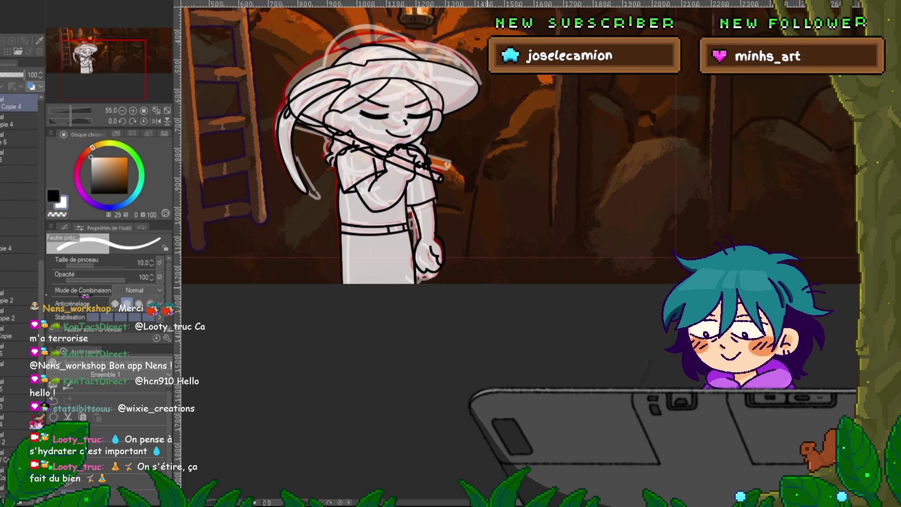
# Switch to the Copie 4 drawing, check the fist outline, and add Copie 5 to the selection.
pyautogui.click(19, 288)
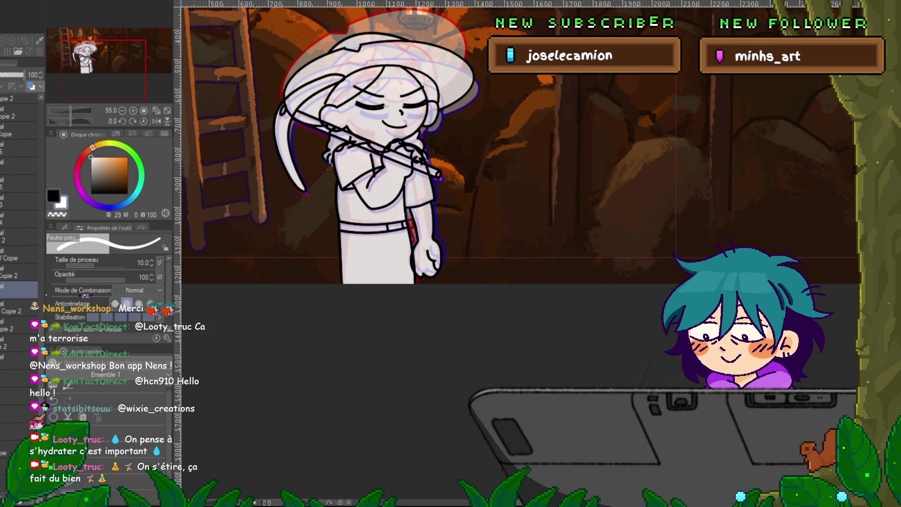
pyautogui.click(19, 160)
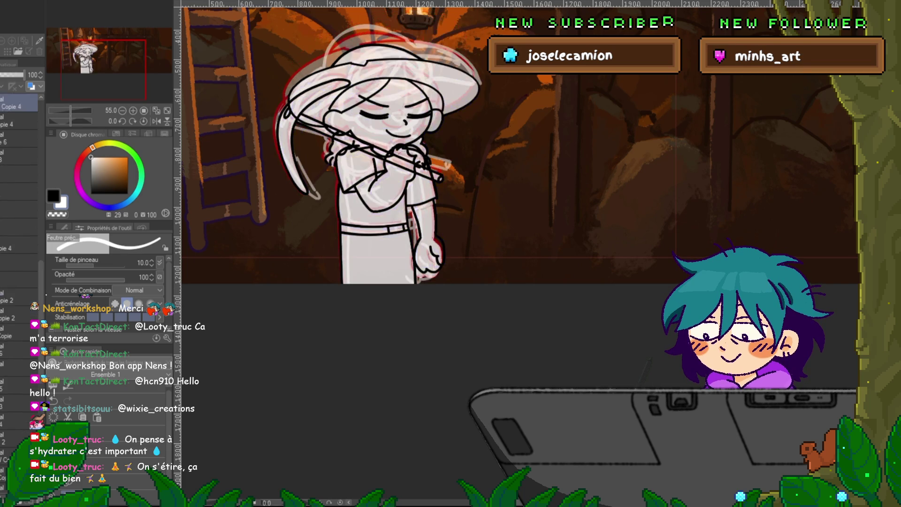
pyautogui.hotkey('ctrl', 'z')
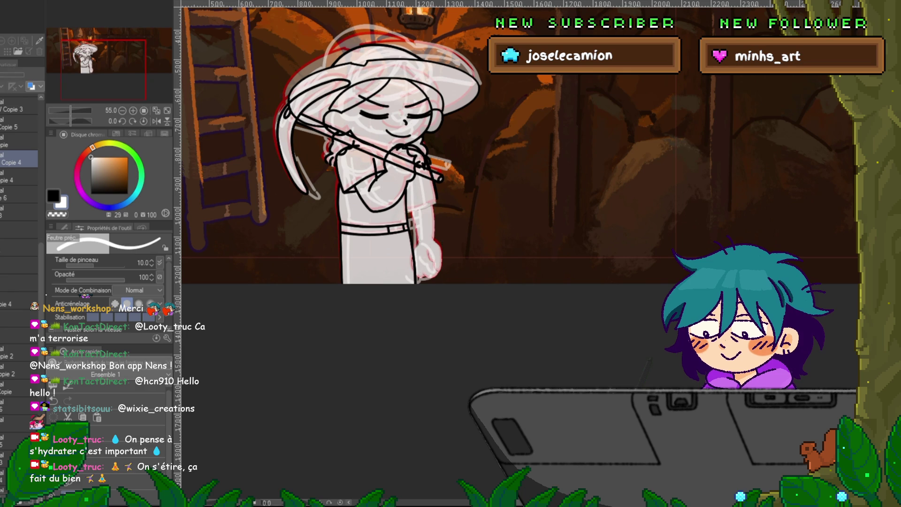
pyautogui.hotkey('ctrl', 'z')
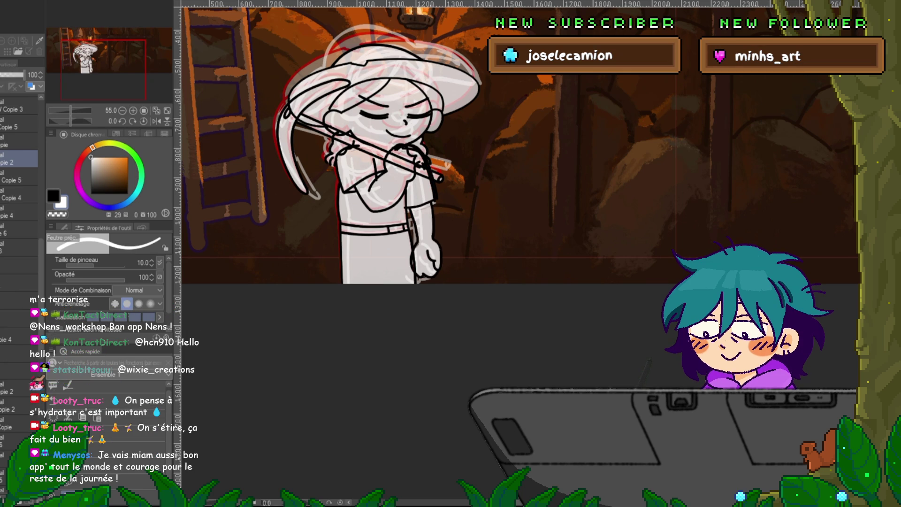
pyautogui.keyDown('ctrl'); pyautogui.click(18, 177); pyautogui.keyUp('ctrl')
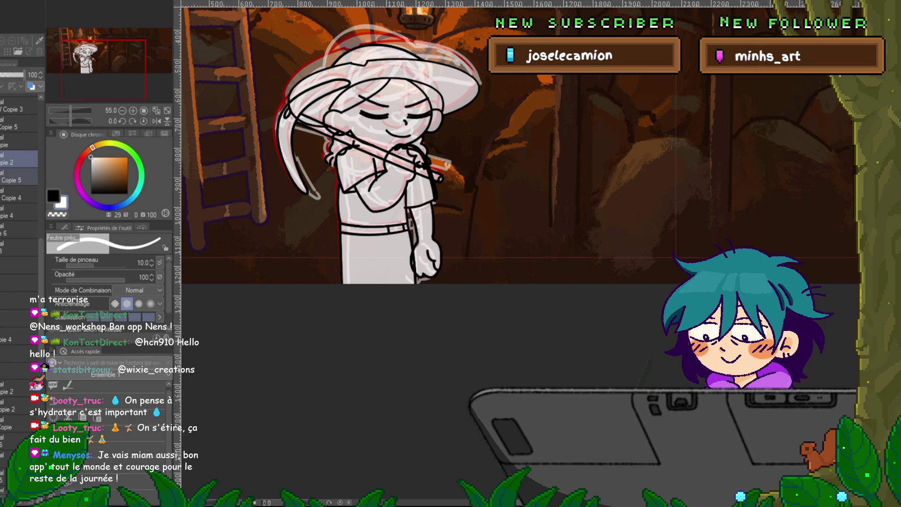
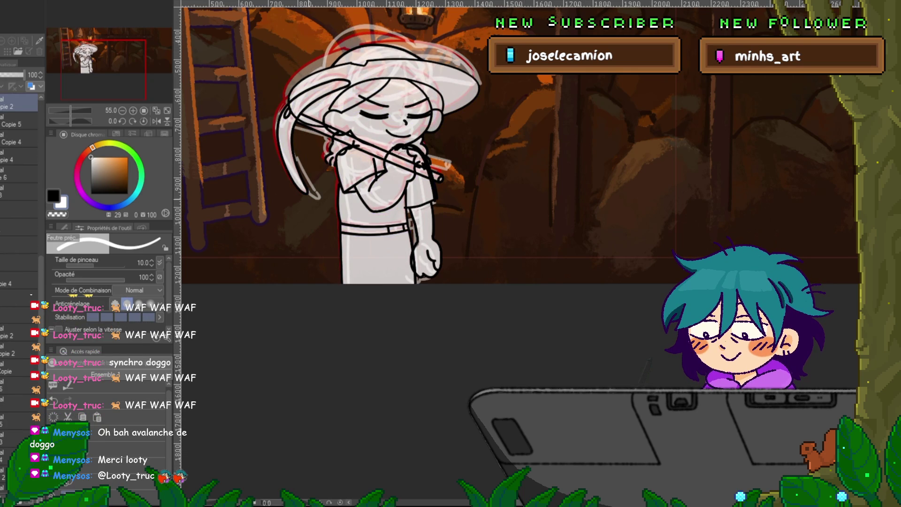
# On layers Copie 2 and Copie 5 together, rotate the lowered arm slightly around a shoulder pivot.
pyautogui.keyDown('ctrl'); pyautogui.click(19, 124); pyautogui.keyUp('ctrl')
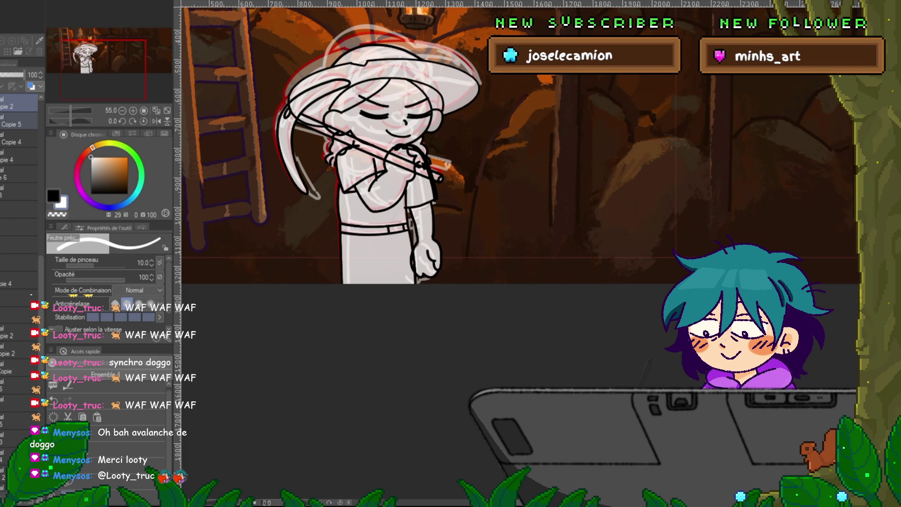
pyautogui.hotkey('ctrl', 't')
pyautogui.moveTo(418, 209); pyautogui.dragTo(412, 158)
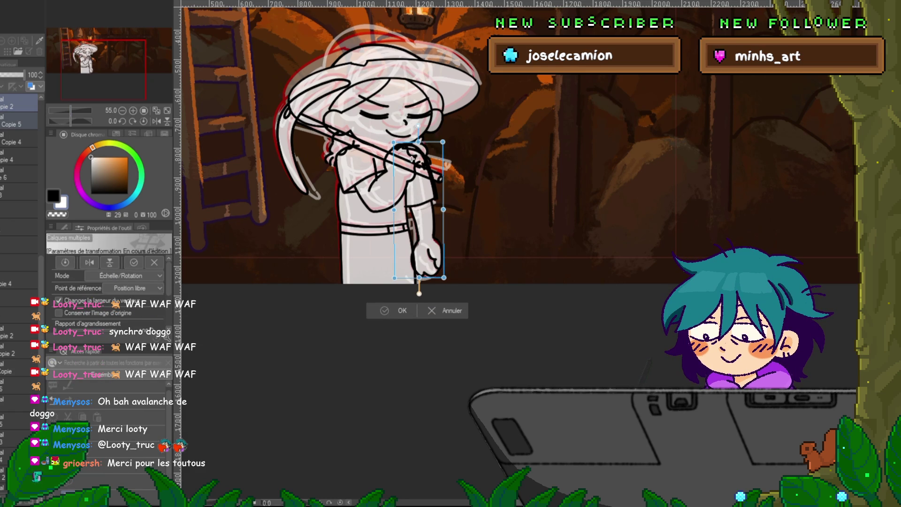
pyautogui.press('Return')
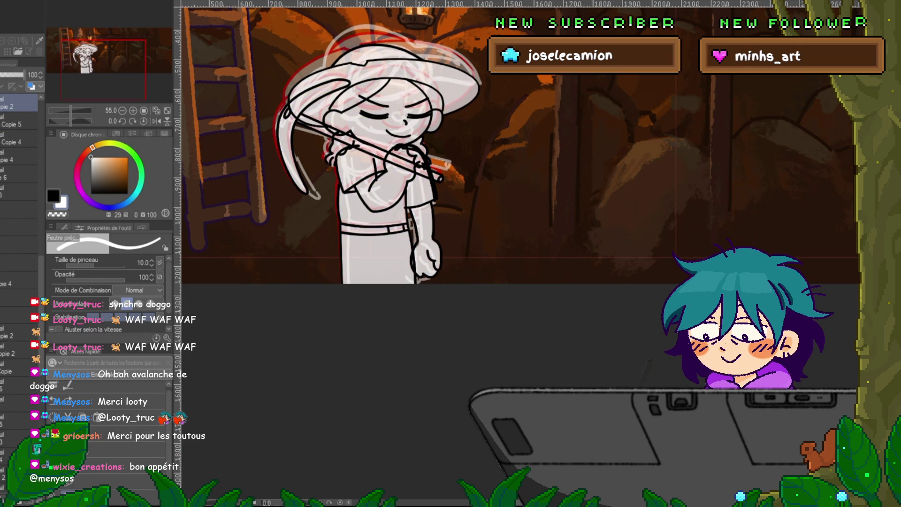
pyautogui.hotkey('ctrl', 't')
pyautogui.press('Return')
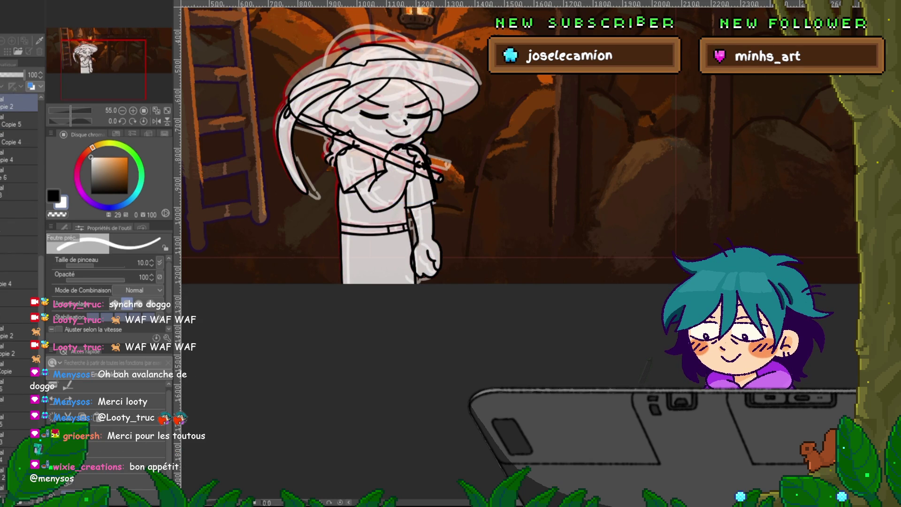
pyautogui.keyDown('ctrl'); pyautogui.click(19, 124); pyautogui.keyUp('ctrl')
pyautogui.hotkey('ctrl', 't')
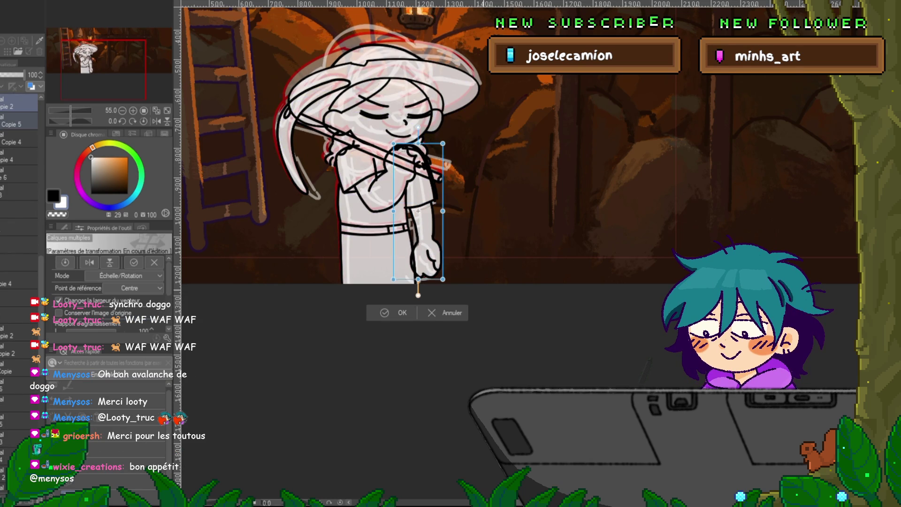
pyautogui.press('Return')
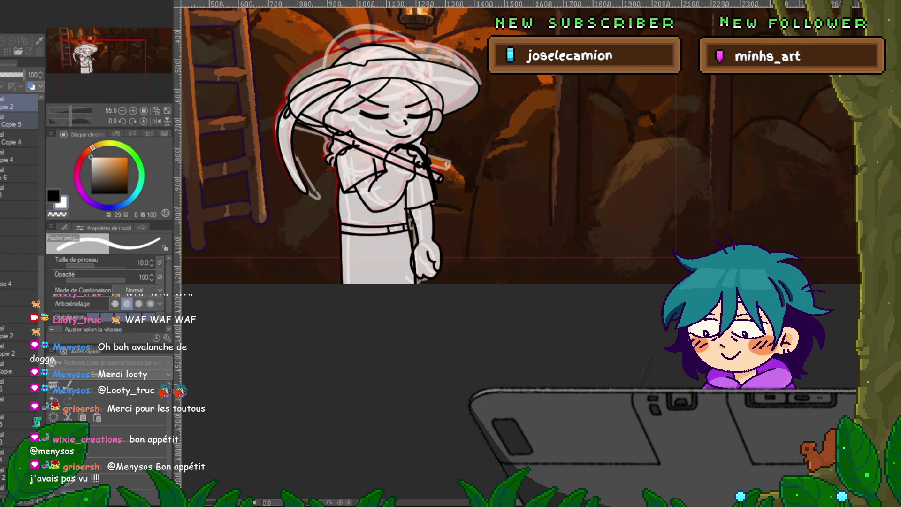
pyautogui.hotkey('ctrl', 't')
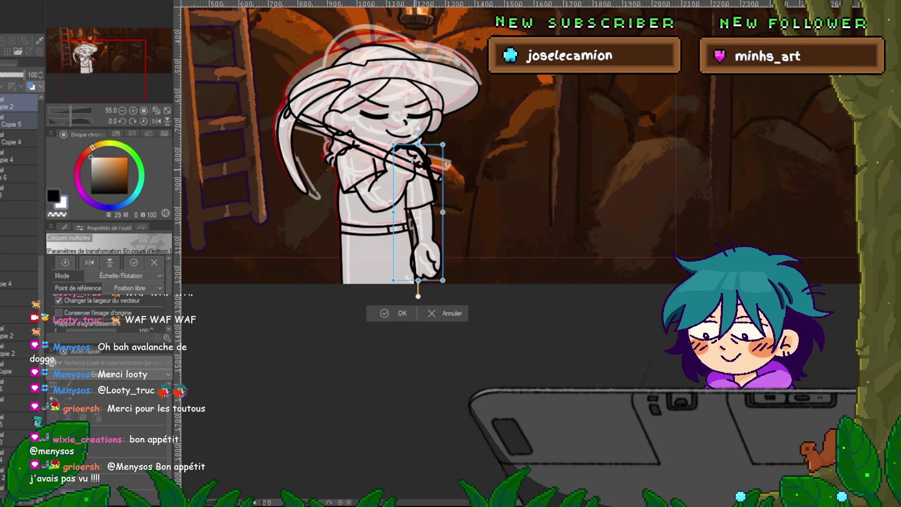
pyautogui.moveTo(412, 160); pyautogui.dragTo(413, 160)
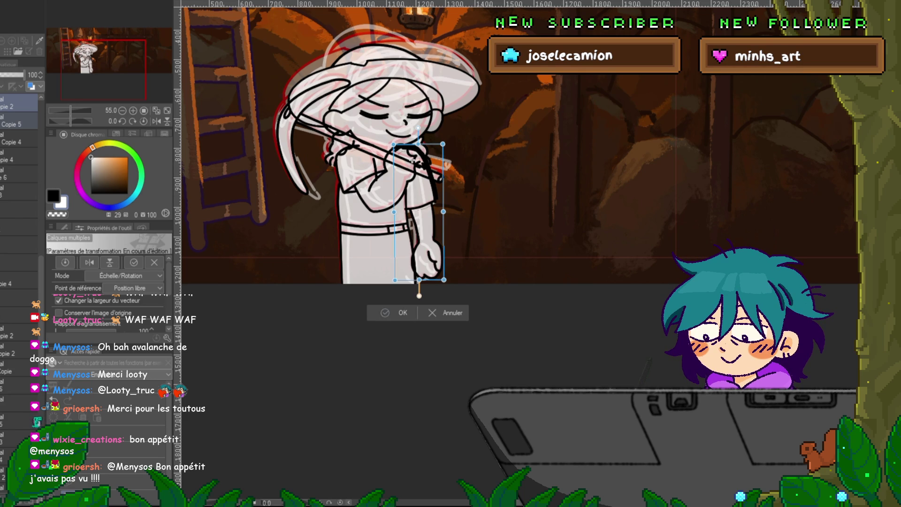
pyautogui.press('Return')
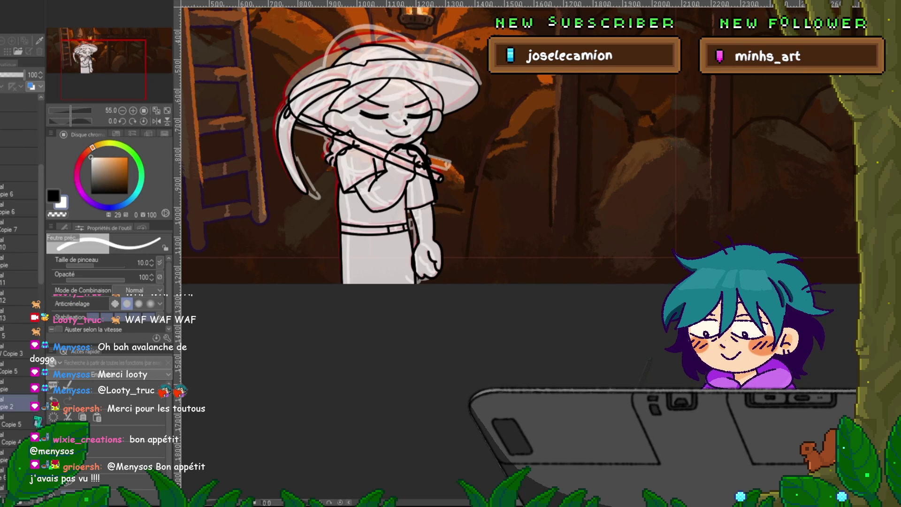
pyautogui.scroll(-3, 19, 282)
pyautogui.click(19, 368)
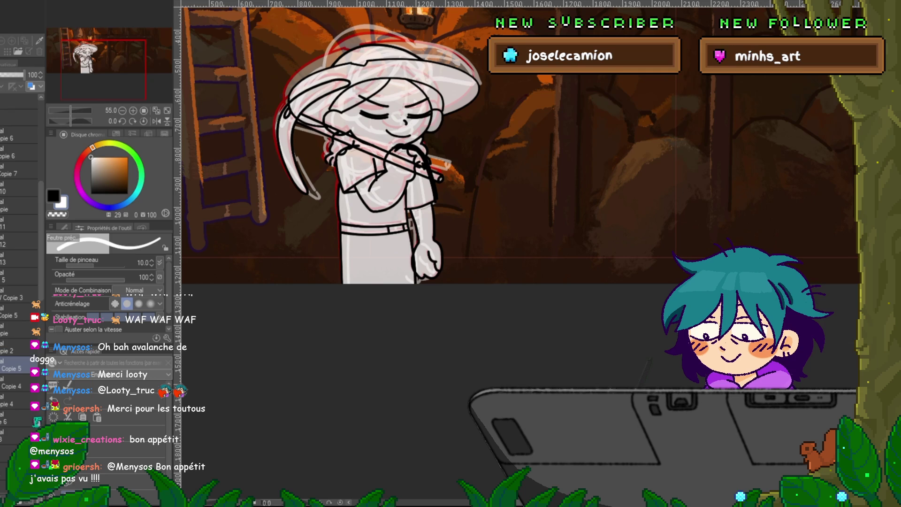
pyautogui.click(19, 385)
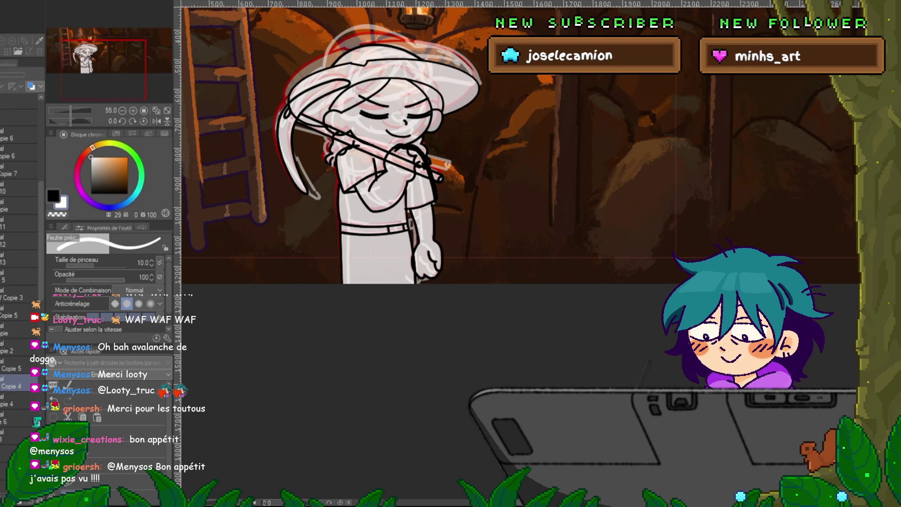
pyautogui.click(19, 101)
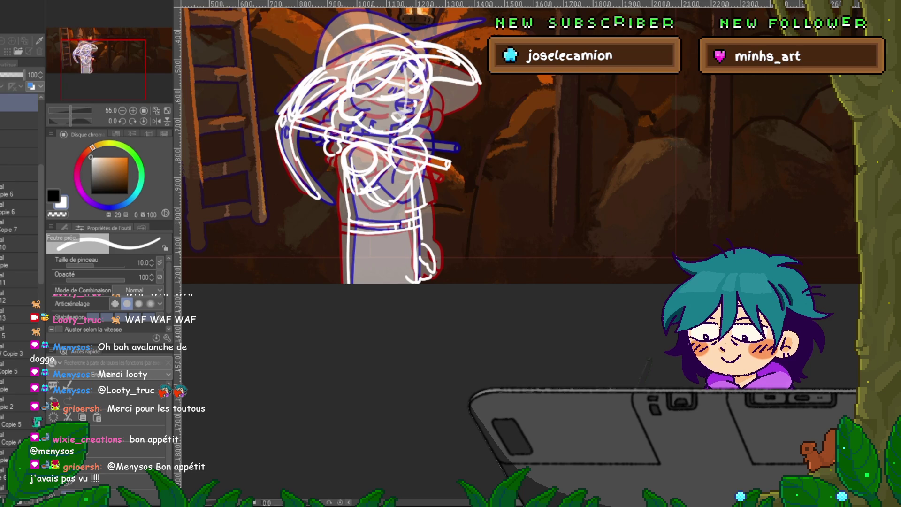
pyautogui.click(14, 442)
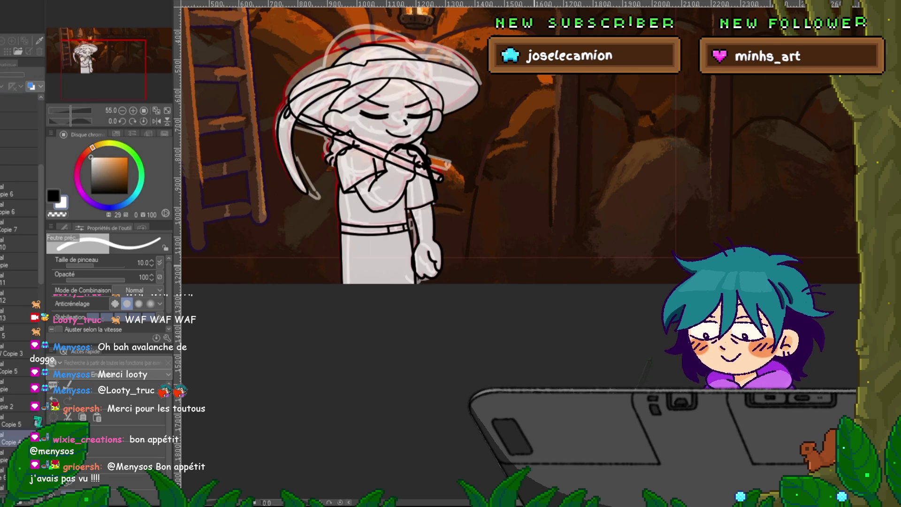
pyautogui.click(14, 478)
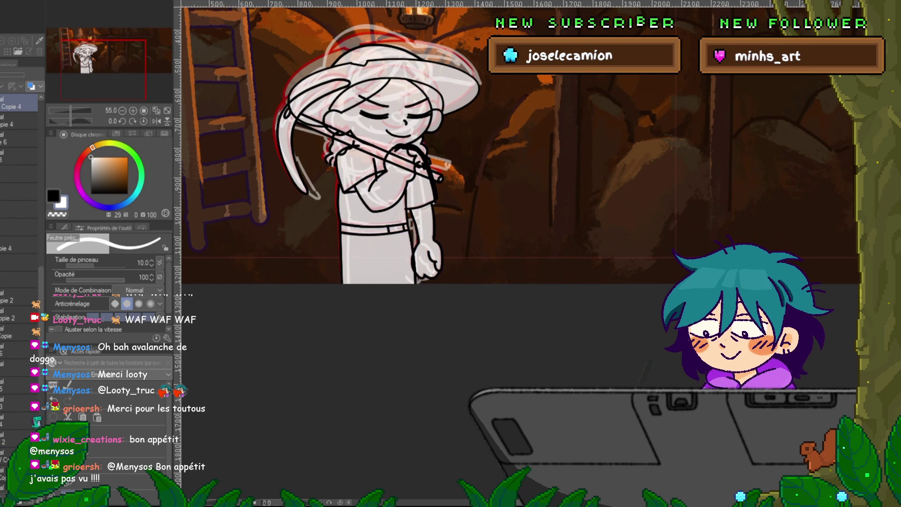
pyautogui.scroll(5, 516, 197)
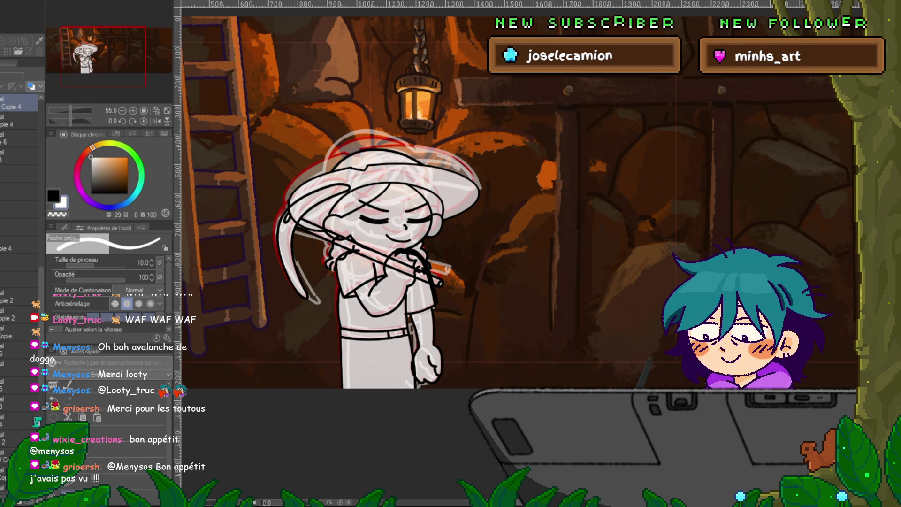
# Flip between the sketch frame and the neighbouring inked frame to compare them.
pyautogui.hotkey('ctrl', 'Right')
pyautogui.hotkey('ctrl', 'Left')
pyautogui.hotkey('ctrl', 'Right')
pyautogui.hotkey('ctrl', 'Left')
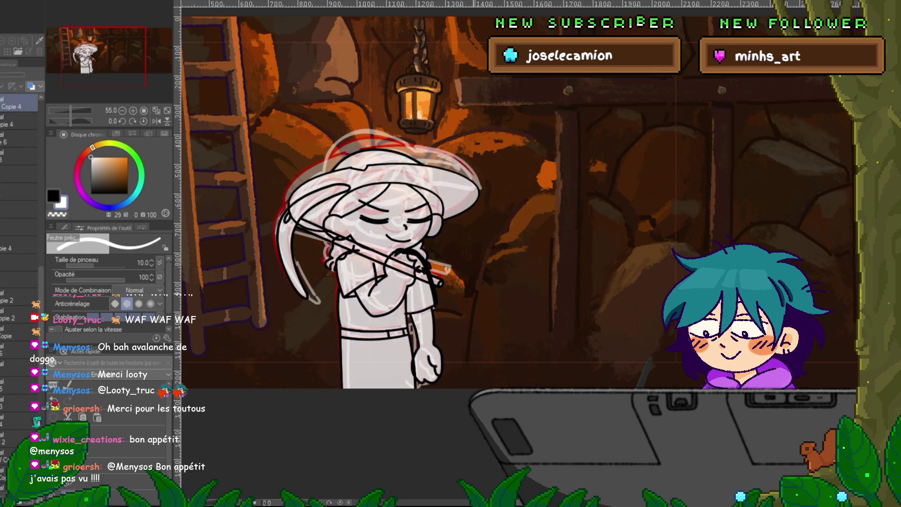
pyautogui.hotkey('ctrl', 'Right')
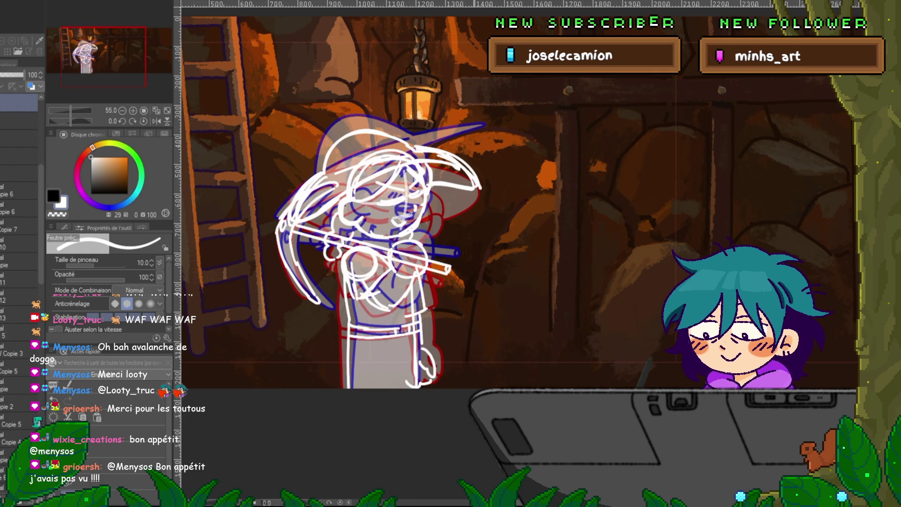
pyautogui.hotkey('ctrl', 'Left')
pyautogui.hotkey('ctrl', 'Right')
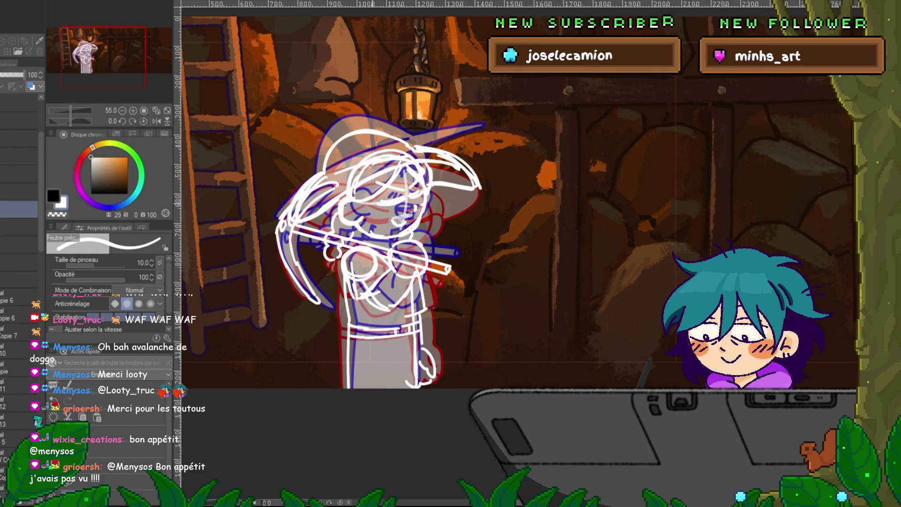
# Create a new layer, select the layer above it, and switch to the Entourer et remplir fill sub-tool.
pyautogui.scroll(2, 328, 140)
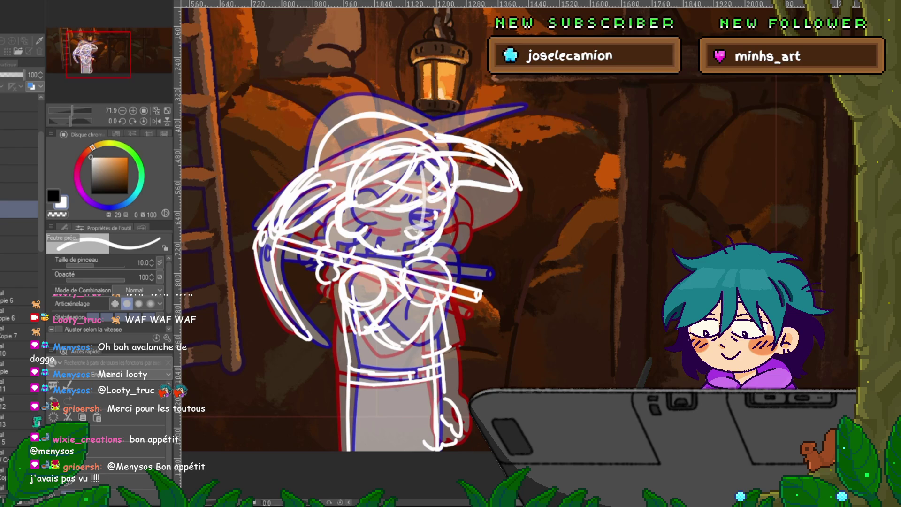
pyautogui.click(19, 139)
pyautogui.hotkey('ctrl', 'shift', 'n')
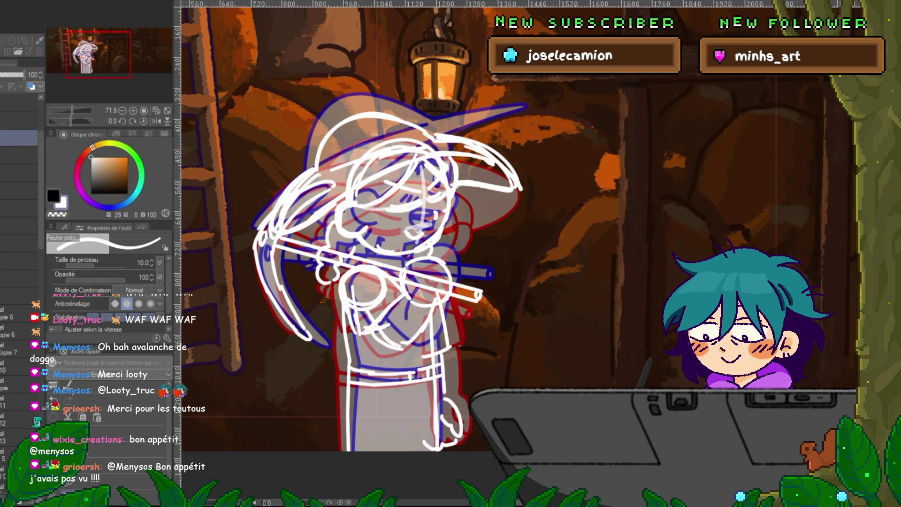
pyautogui.click(19, 155)
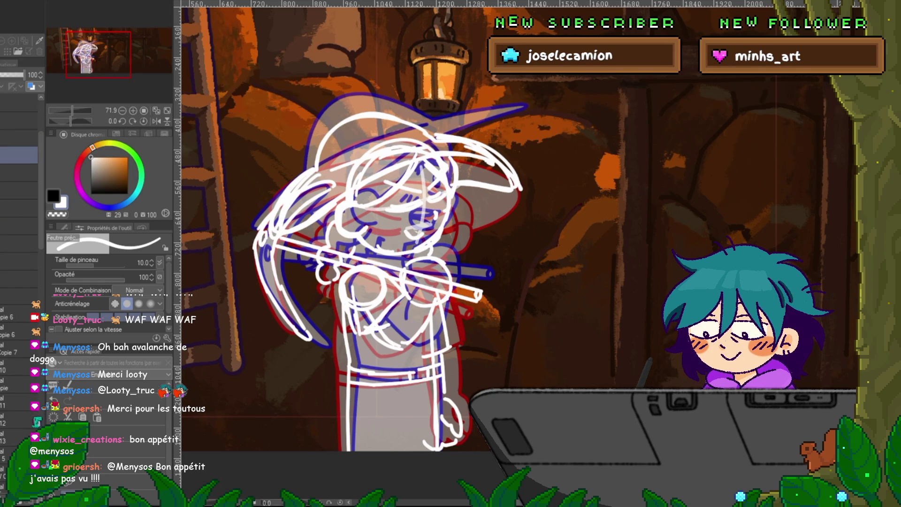
pyautogui.keyDown('shift'); pyautogui.click(19, 263); pyautogui.keyUp('shift')
pyautogui.click(19, 138)
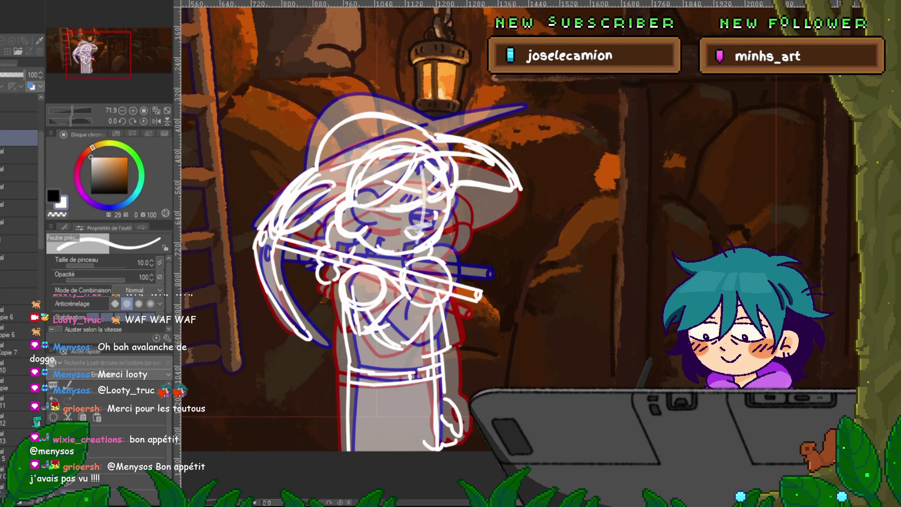
pyautogui.scroll(1, 19, 211)
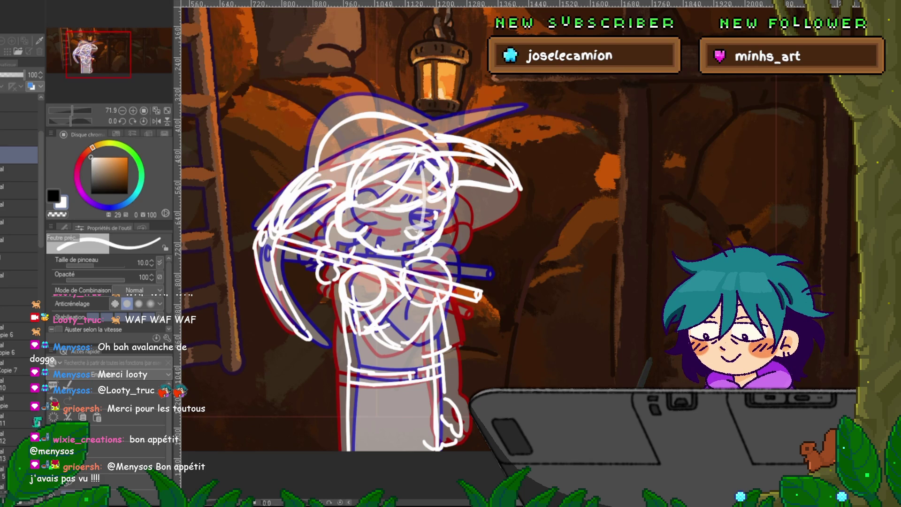
pyautogui.click(19, 138)
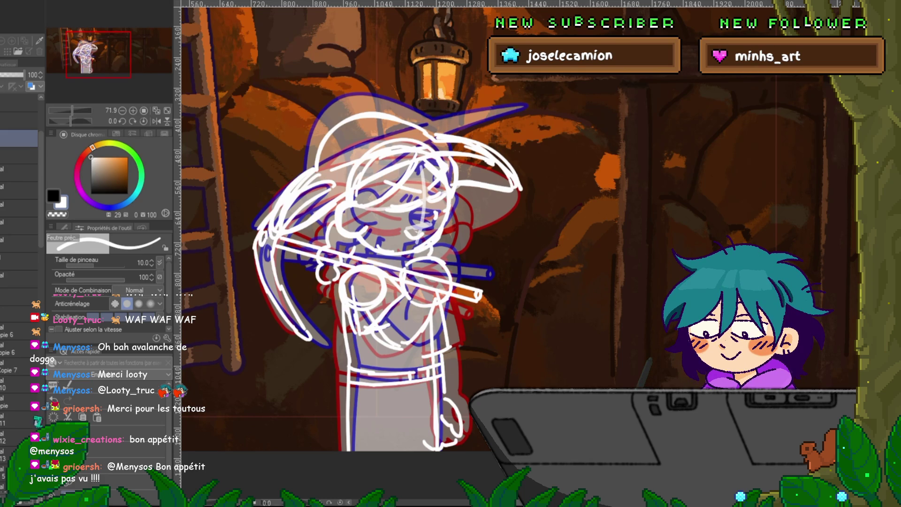
pyautogui.press('g')
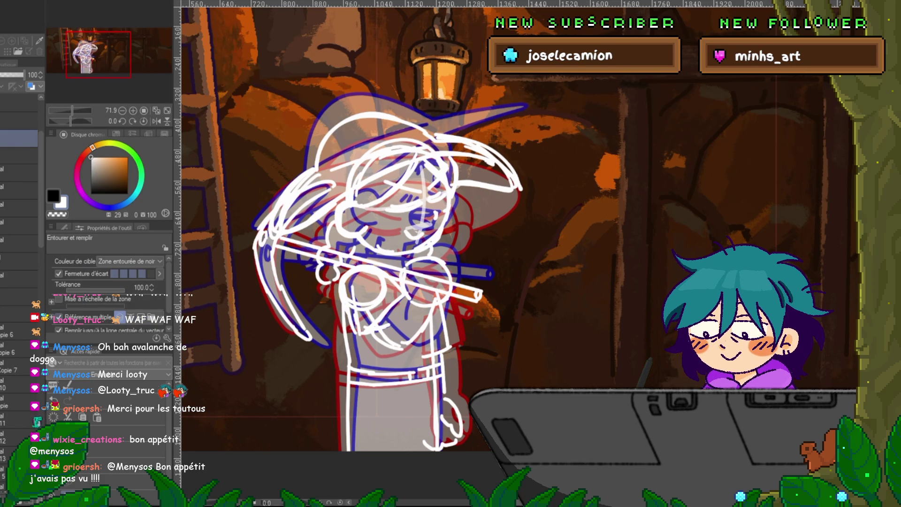
# Try white and black fills on the canvas, undoing both.
pyautogui.click(106, 258)
pyautogui.click(398, 234)
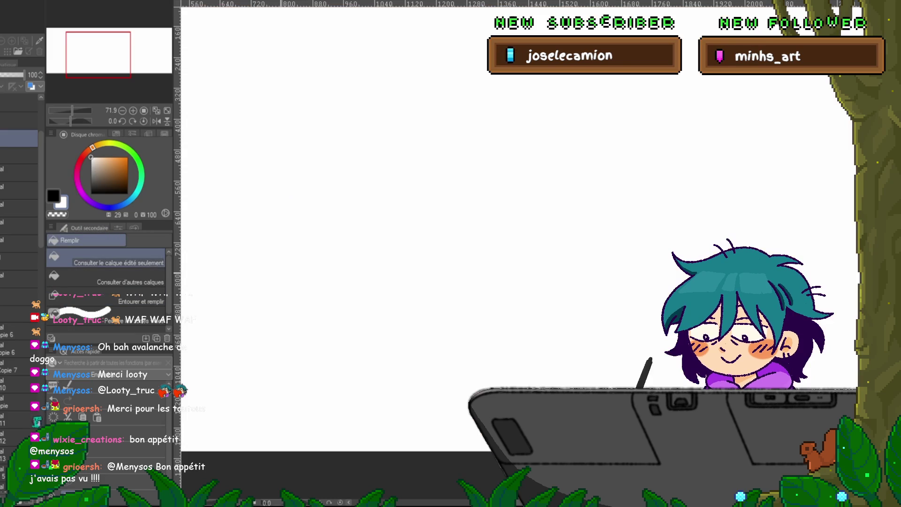
pyautogui.hotkey('ctrl', 'z')
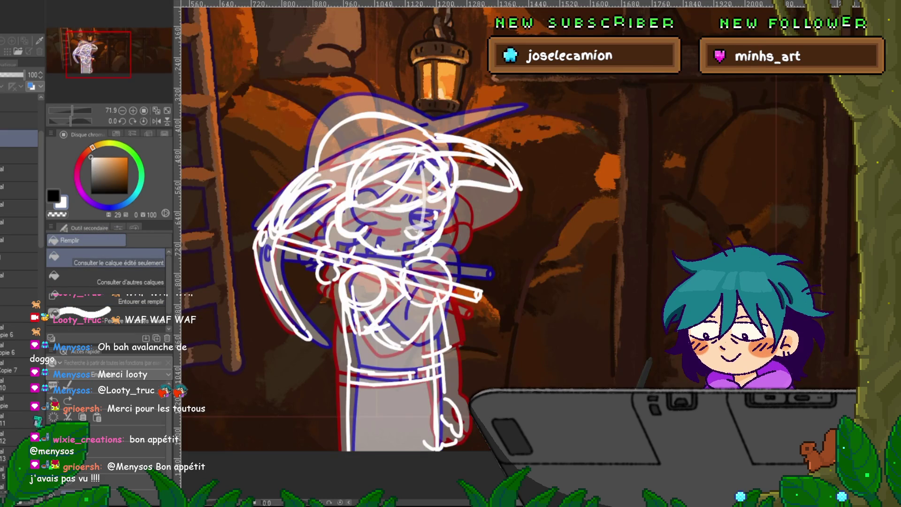
pyautogui.click(127, 193)
pyautogui.click(399, 235)
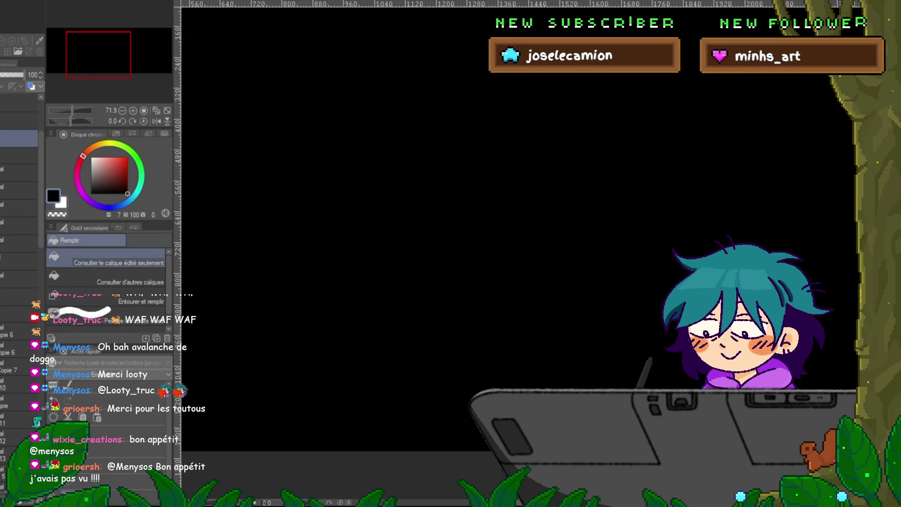
pyautogui.hotkey('ctrl', 'z')
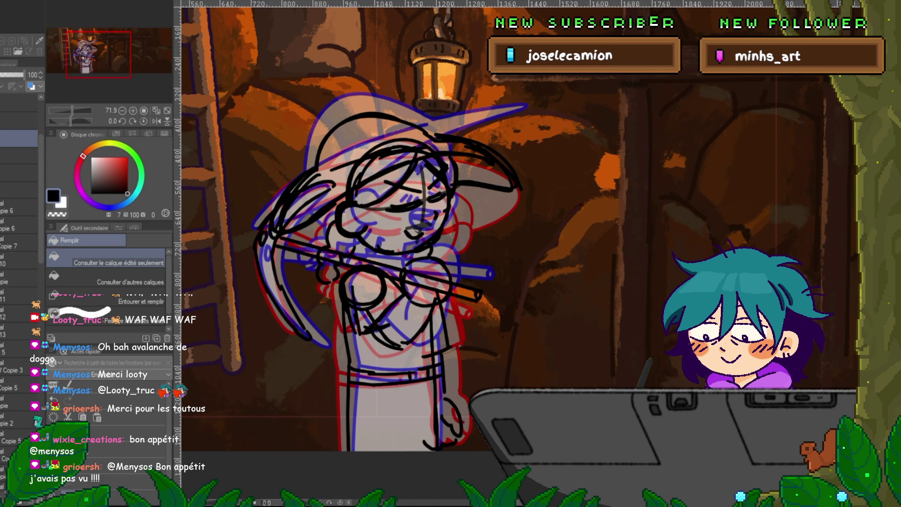
# Insert a new layer, make white the drawing colour, and lasso around the whole character.
pyautogui.click(19, 156)
pyautogui.hotkey('ctrl', 'shift', 'n')
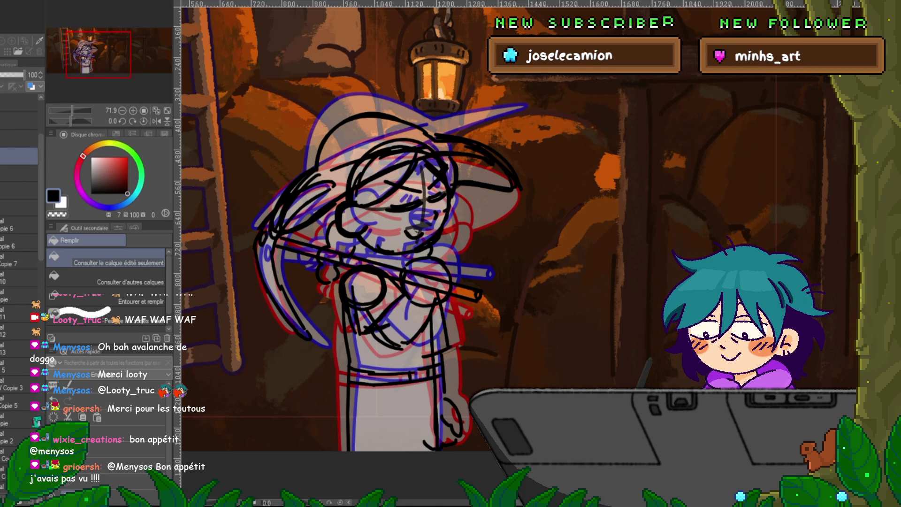
pyautogui.click(19, 173)
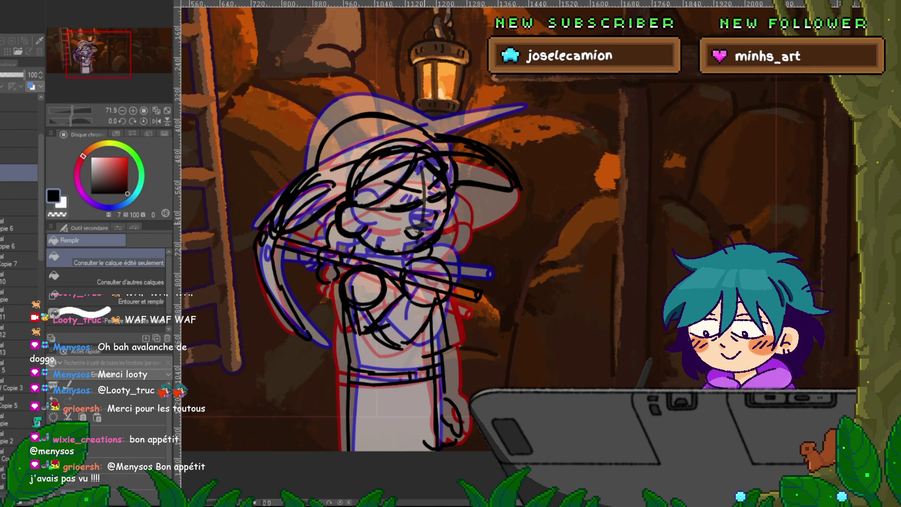
pyautogui.press('x')
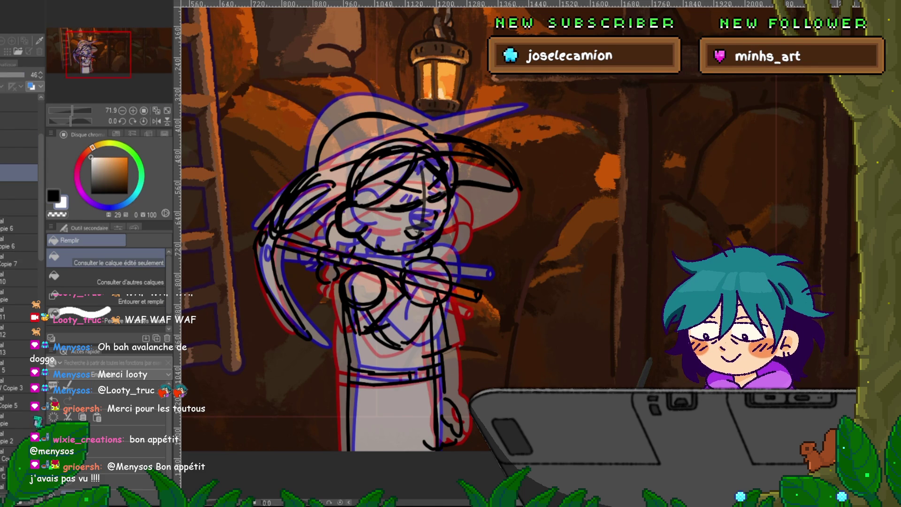
pyautogui.press('m')
pyautogui.moveTo(554, 270)
pyautogui.mouseDown()
pyautogui.moveTo(367, 57)
pyautogui.moveTo(237, 328)
pyautogui.moveTo(469, 451)
pyautogui.mouseUp()
# Fill the lasso selection with translucent white, then deselect.
pyautogui.scroll(-2, 469, 422)
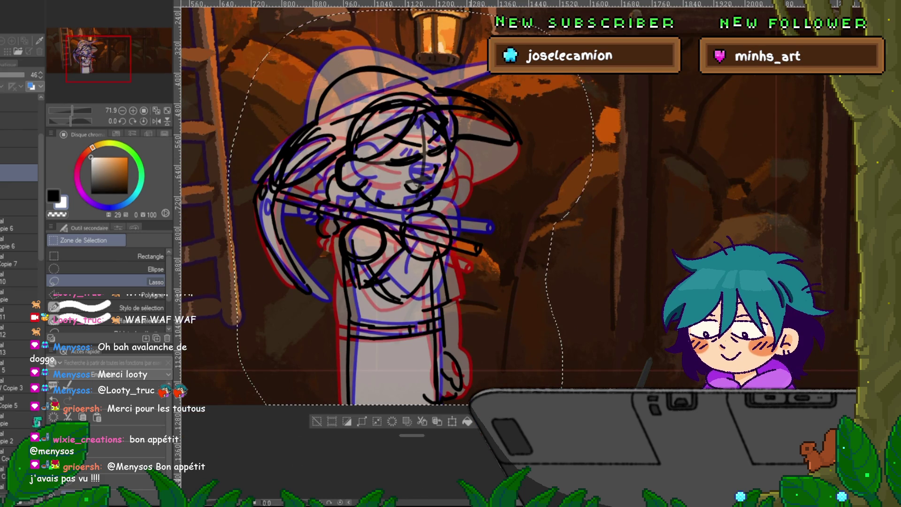
pyautogui.click(467, 421)
pyautogui.scroll(2, 467, 329)
pyautogui.hotkey('ctrl', 'd')
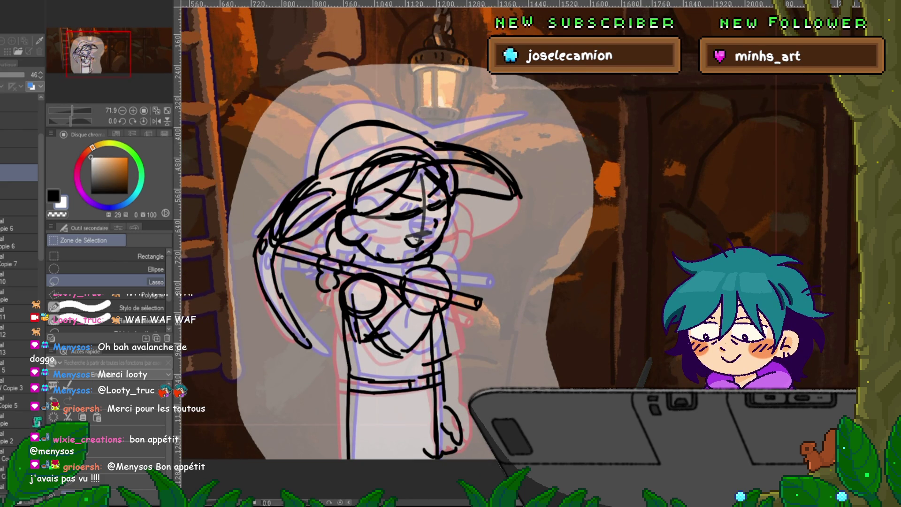
# Draw a test stroke beside the hat with the fine pen and undo it.
pyautogui.press('p')
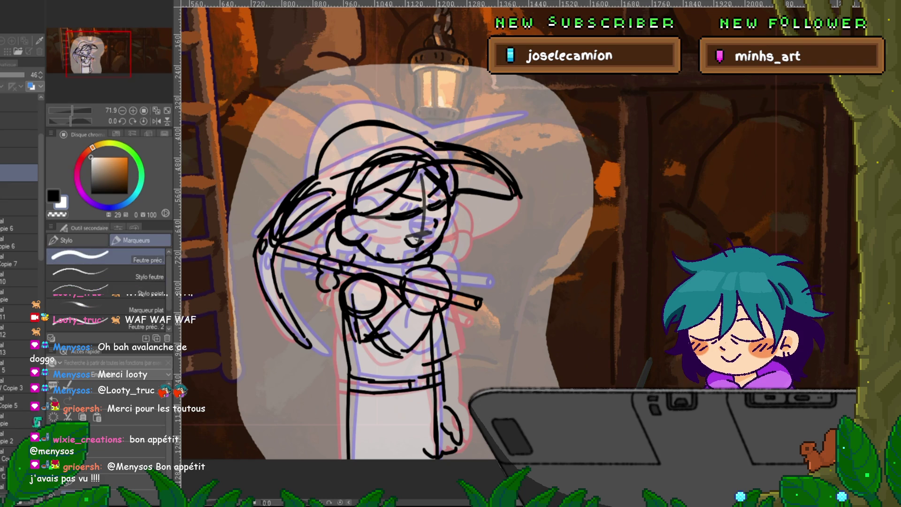
pyautogui.moveTo(534, 164); pyautogui.dragTo(523, 217)
pyautogui.hotkey('ctrl', 'z')
# Lower the rough sketch layer's opacity so the black sketch fades to grey.
pyautogui.scroll(-5, 18, 305)
pyautogui.scroll(3, 19, 249)
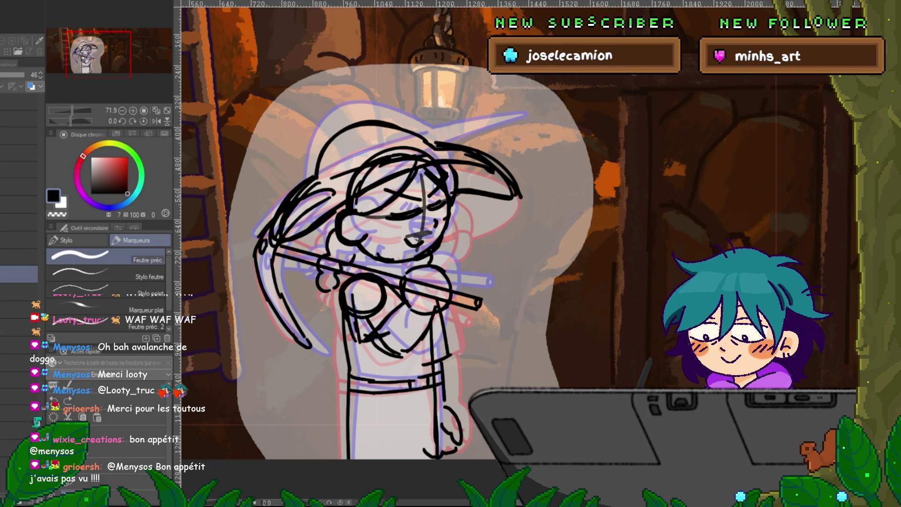
pyautogui.click(19, 204)
pyautogui.click(19, 239)
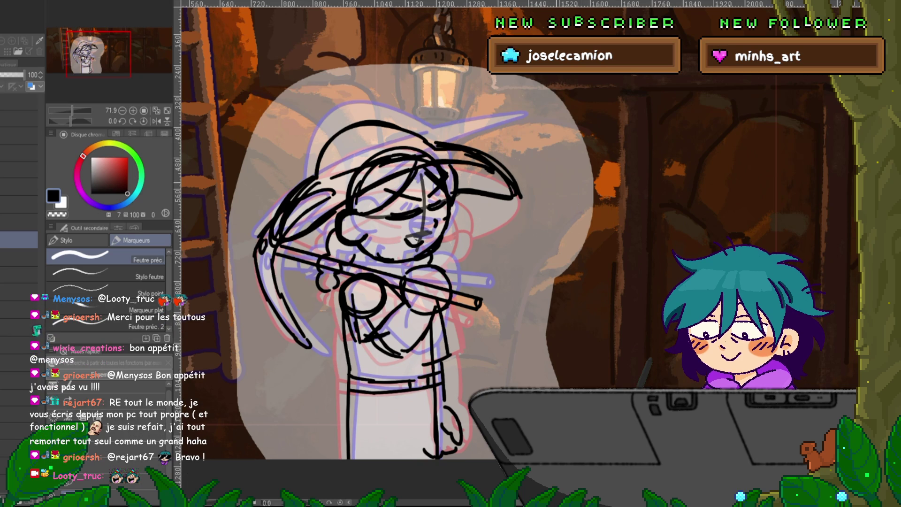
pyautogui.click(19, 274)
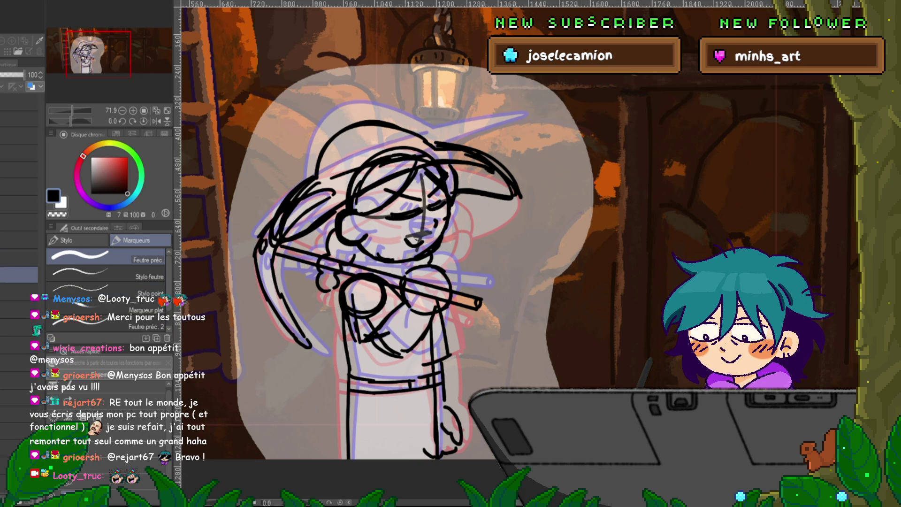
pyautogui.click(19, 240)
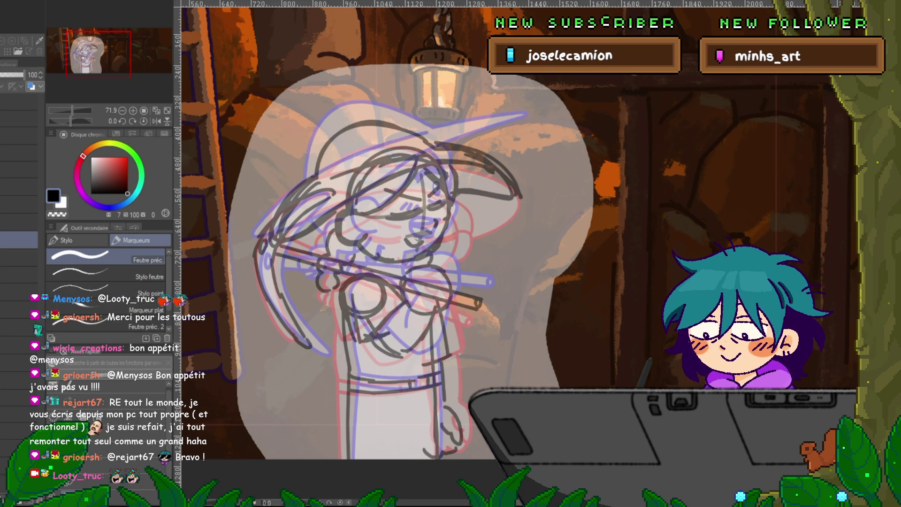
# Discard stray strokes, switch to the Courbe curve tool, and pan toward the face.
pyautogui.moveTo(429, 258)
pyautogui.mouseDown()
pyautogui.moveTo(521, 221)
pyautogui.moveTo(528, 227)
pyautogui.mouseUp()
pyautogui.hotkey('ctrl', 'z')
pyautogui.hotkey('ctrl', 'z')
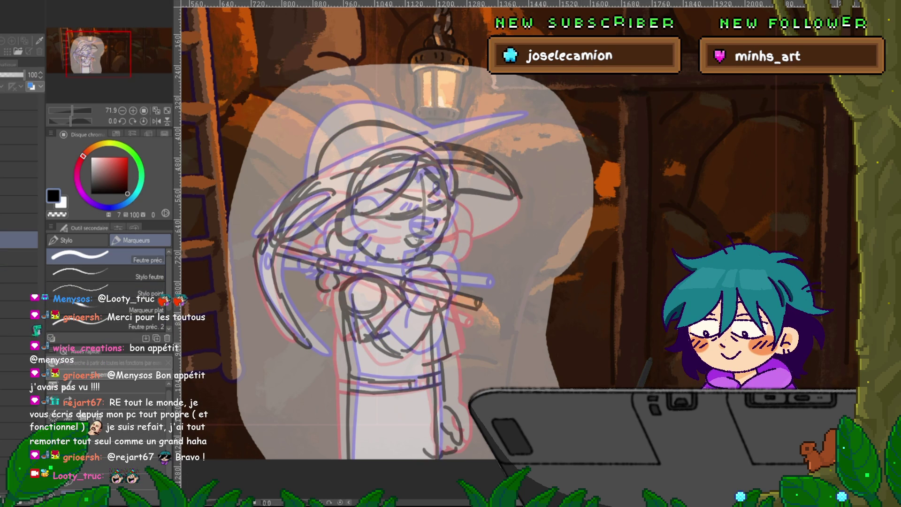
pyautogui.press('u')
pyautogui.moveTo(489, 256); pyautogui.dragTo(551, 174)
pyautogui.hotkey('ctrl', 'z')
pyautogui.moveTo(375, 235); pyautogui.dragTo(356, 259)
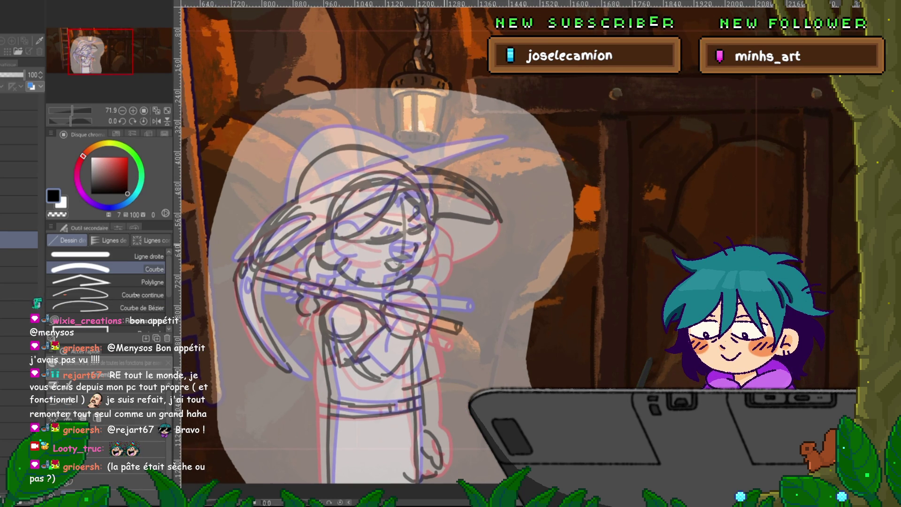
# Ink a curve down the head's right side, around the cheek to the chin, checking its control points.
pyautogui.moveTo(402, 192); pyautogui.dragTo(433, 224)
pyautogui.click(429, 187)
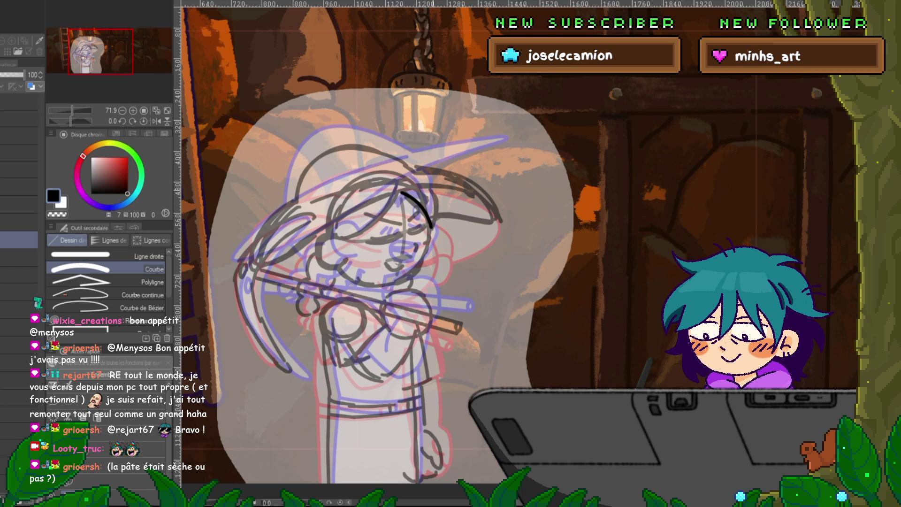
pyautogui.moveTo(429, 187)
pyautogui.mouseDown()
pyautogui.moveTo(432, 228)
pyautogui.moveTo(422, 263)
pyautogui.moveTo(390, 281)
pyautogui.moveTo(339, 267)
pyautogui.mouseUp()
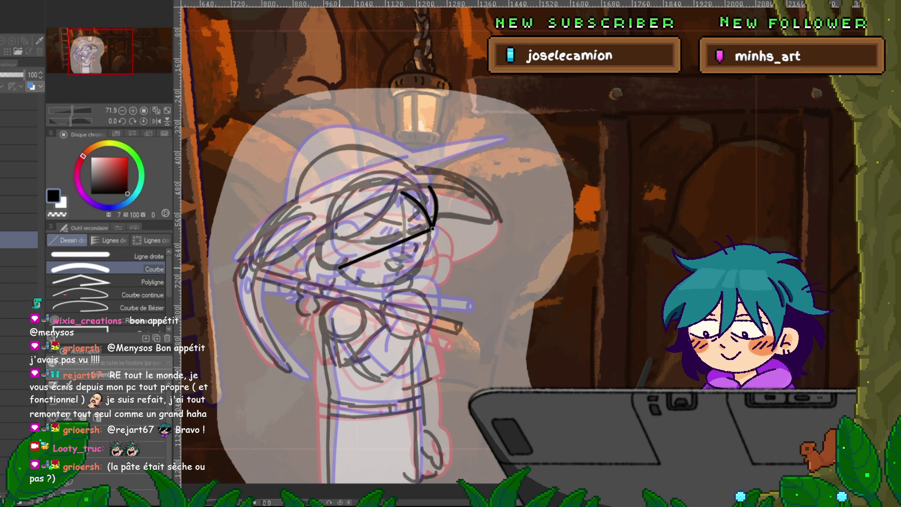
pyautogui.click(384, 280)
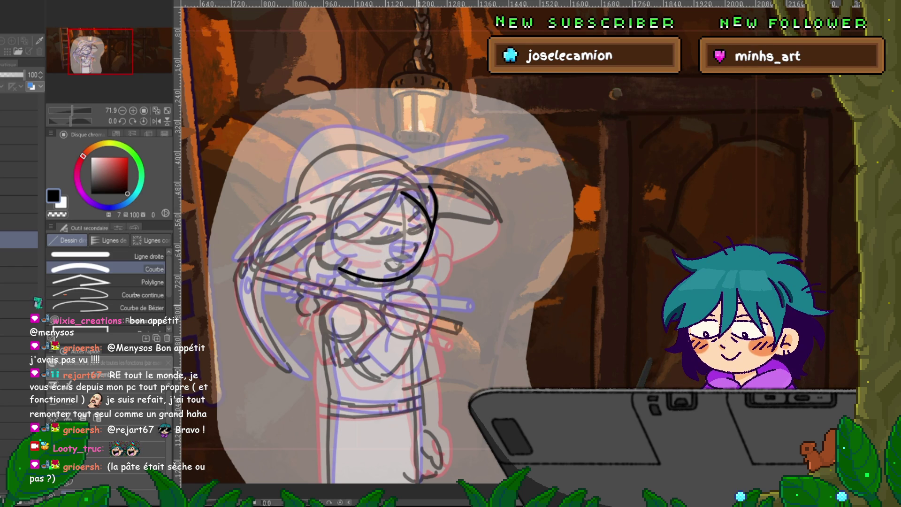
pyautogui.hotkey('ctrl', 'z')
pyautogui.moveTo(433, 228)
pyautogui.mouseDown()
pyautogui.moveTo(407, 280)
pyautogui.moveTo(336, 268)
pyautogui.mouseUp()
pyautogui.click(445, 259)
pyautogui.click(363, 292)
pyautogui.press('y')
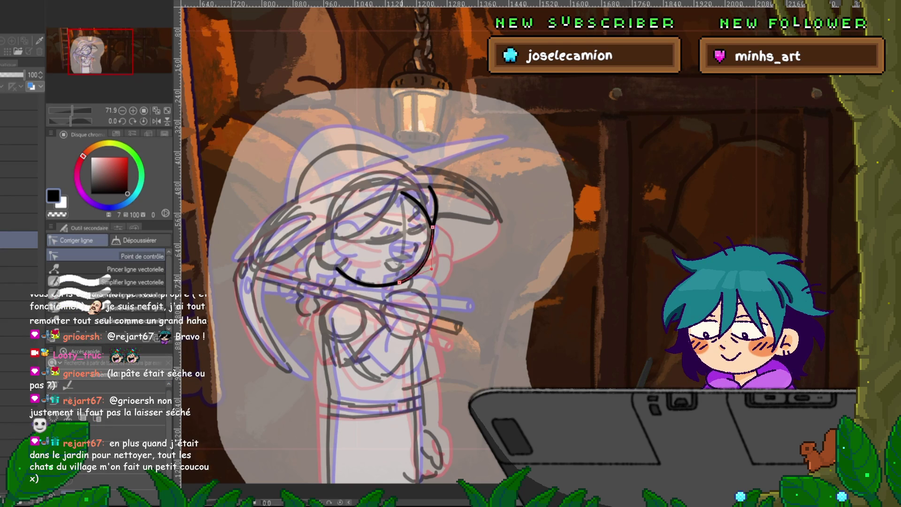
pyautogui.press('u')
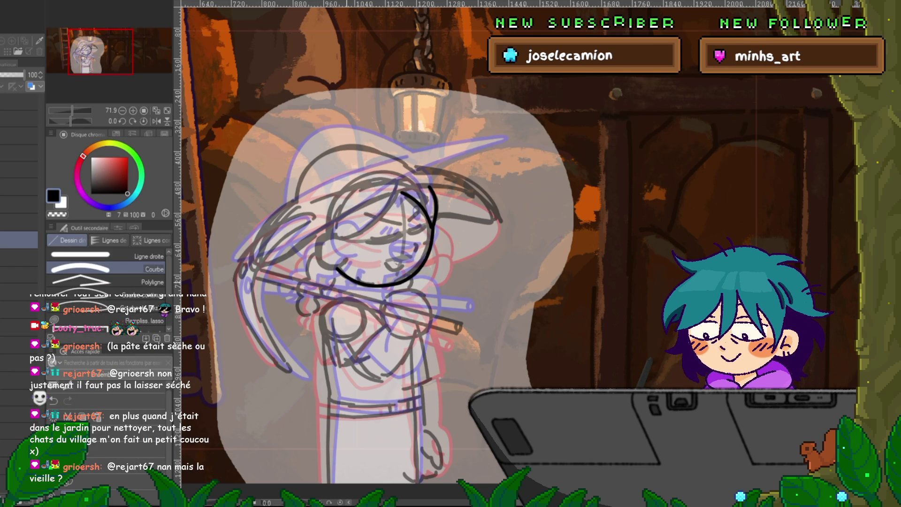
# Close the face's left outline with short curves and reshape the arc at the top of the face.
pyautogui.moveTo(338, 238); pyautogui.dragTo(316, 239)
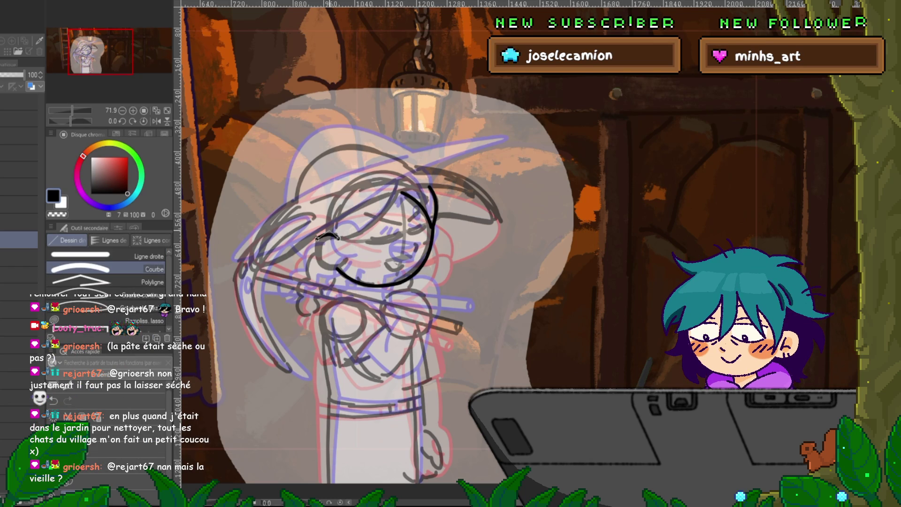
pyautogui.click(328, 227)
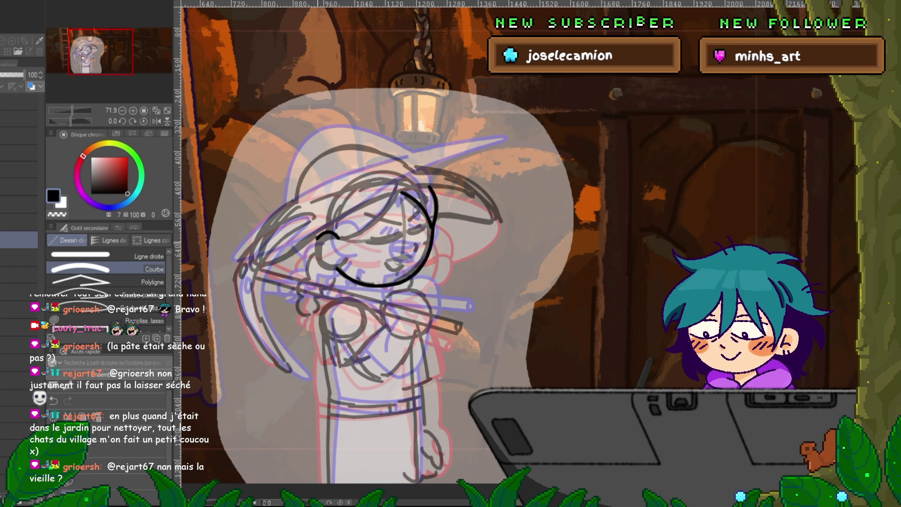
pyautogui.moveTo(324, 237)
pyautogui.mouseDown()
pyautogui.moveTo(320, 264)
pyautogui.moveTo(346, 264)
pyautogui.mouseUp()
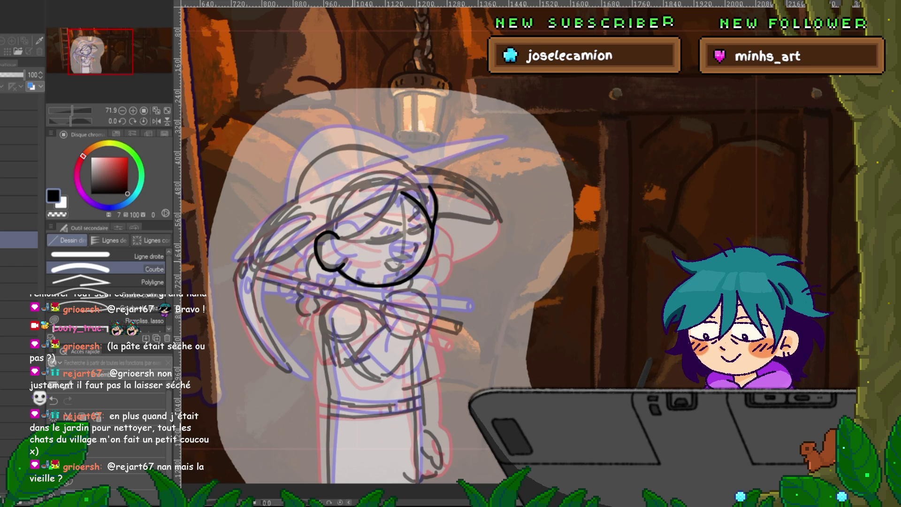
pyautogui.press('y')
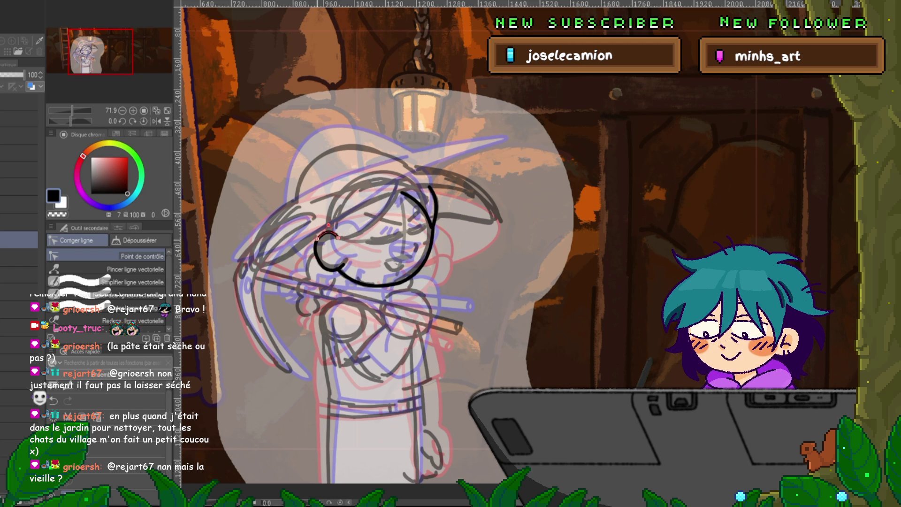
pyautogui.moveTo(328, 226); pyautogui.dragTo(330, 233)
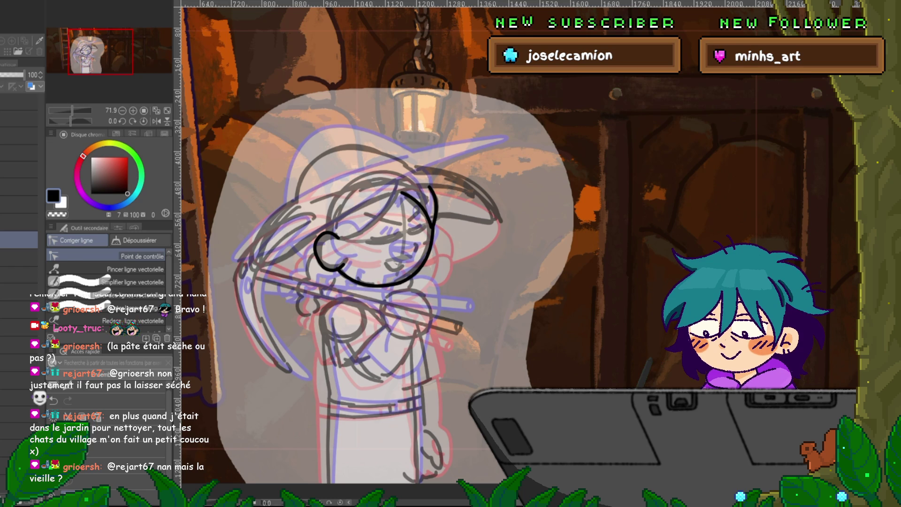
pyautogui.press('u')
# Ink curves along the top of the face and the face outline, switching between drawing layers.
pyautogui.moveTo(380, 187); pyautogui.dragTo(319, 224)
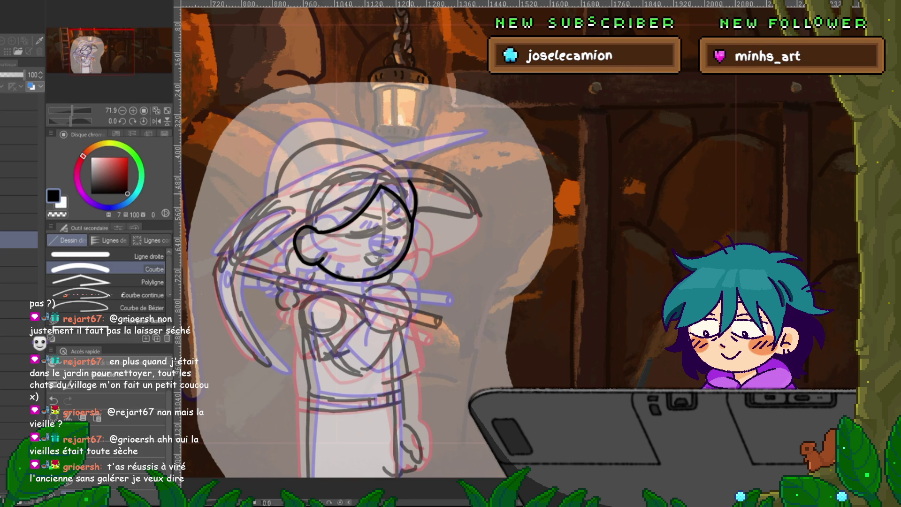
pyautogui.moveTo(380, 253); pyautogui.dragTo(366, 228)
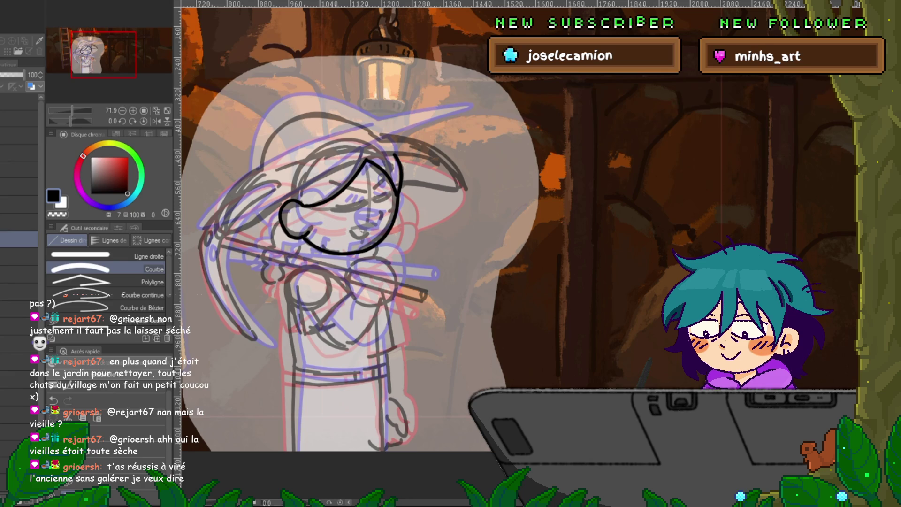
pyautogui.click(19, 256)
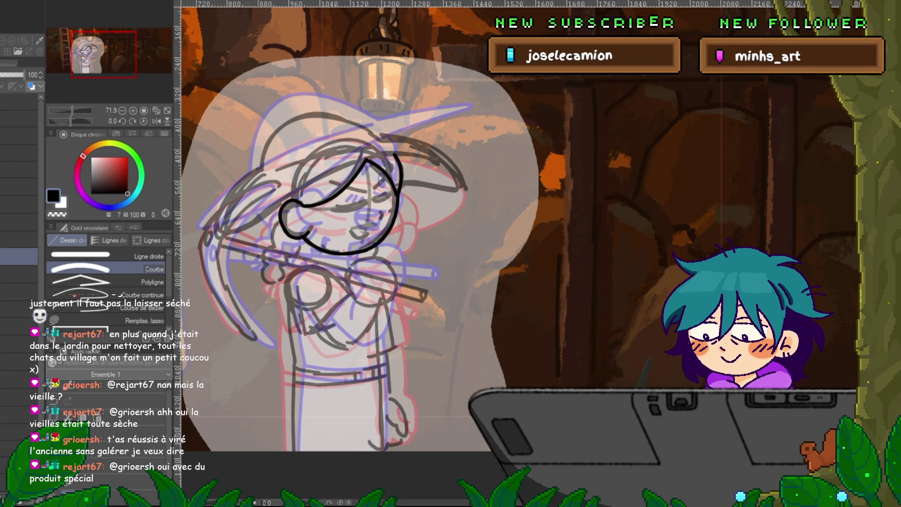
pyautogui.click(18, 274)
pyautogui.moveTo(361, 162); pyautogui.dragTo(310, 203)
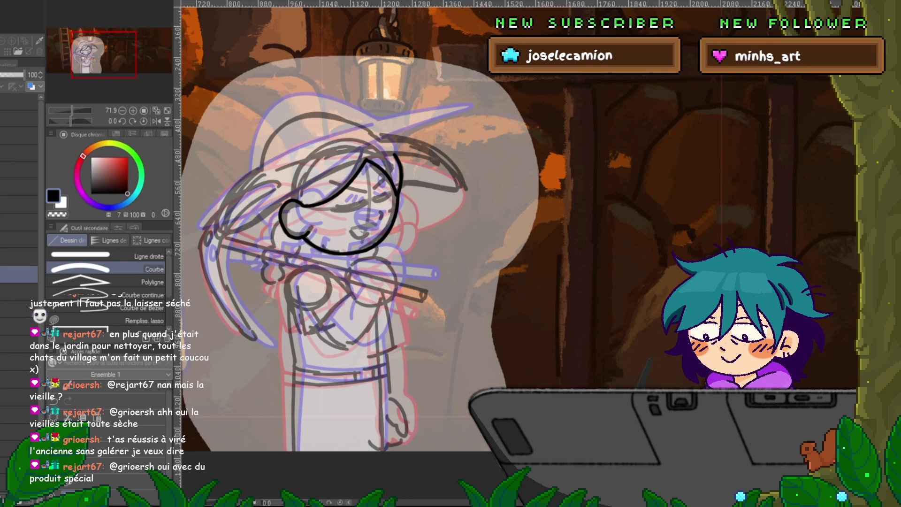
pyautogui.click(19, 257)
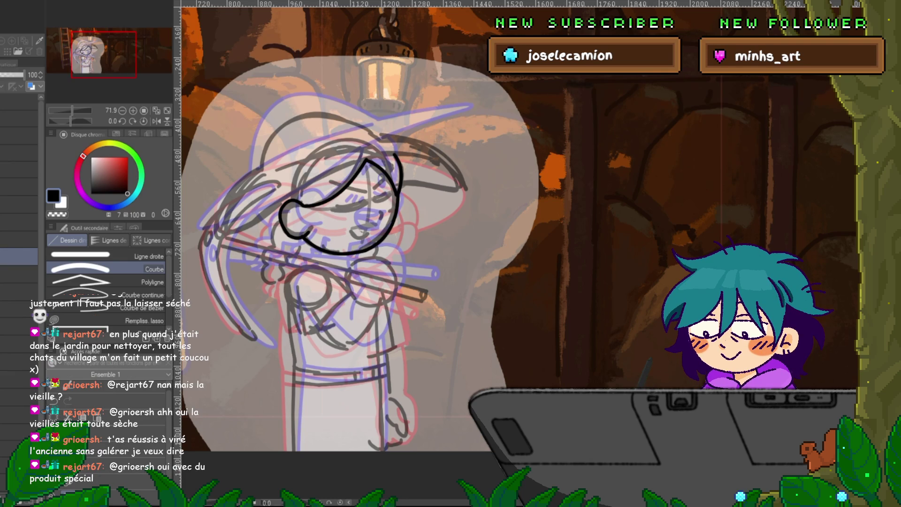
pyautogui.click(19, 274)
pyautogui.click(19, 257)
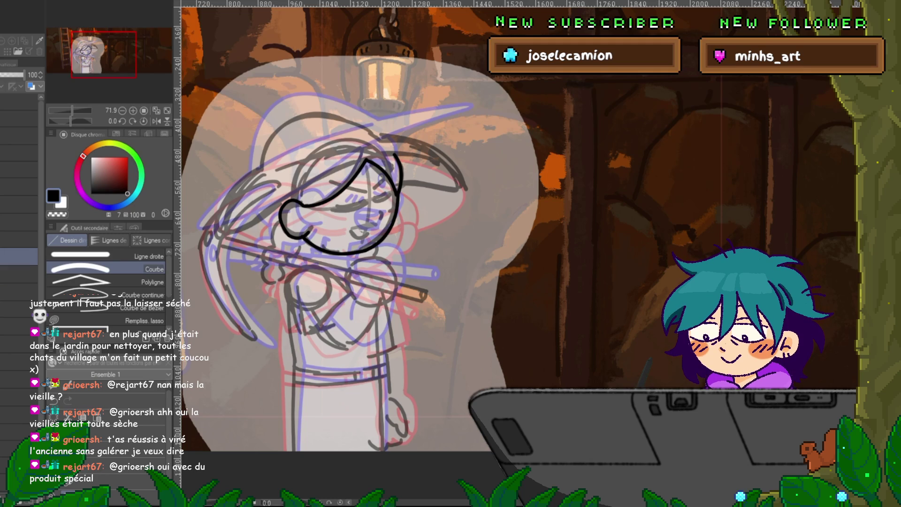
# Ink two bent hair curves falling across the face from the same point.
pyautogui.moveTo(222, 233); pyautogui.dragTo(347, 167)
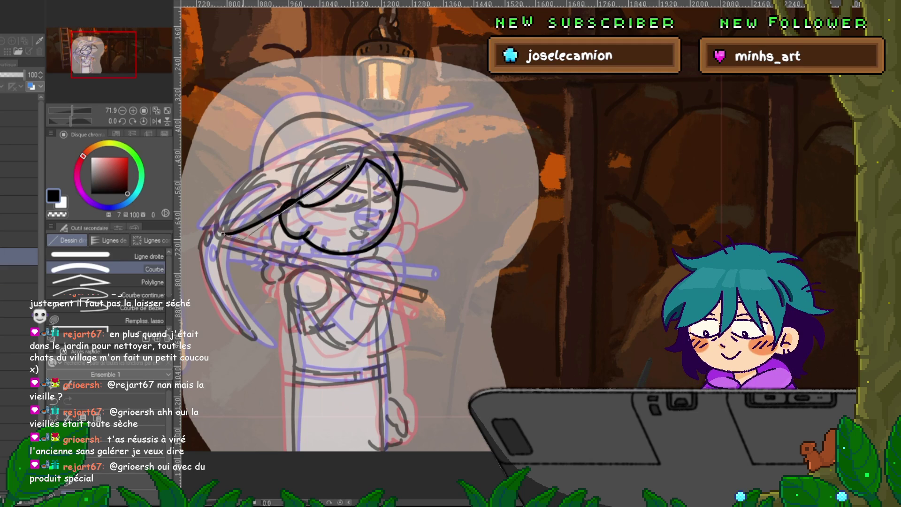
pyautogui.hotkey('ctrl', 'z')
pyautogui.moveTo(219, 232); pyautogui.dragTo(317, 179)
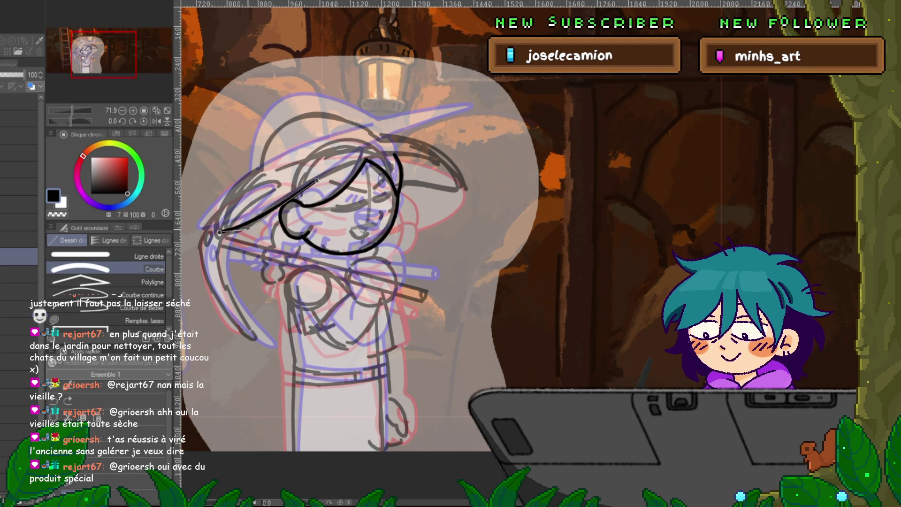
pyautogui.click(265, 217)
pyautogui.moveTo(219, 232); pyautogui.dragTo(261, 168)
pyautogui.click(210, 220)
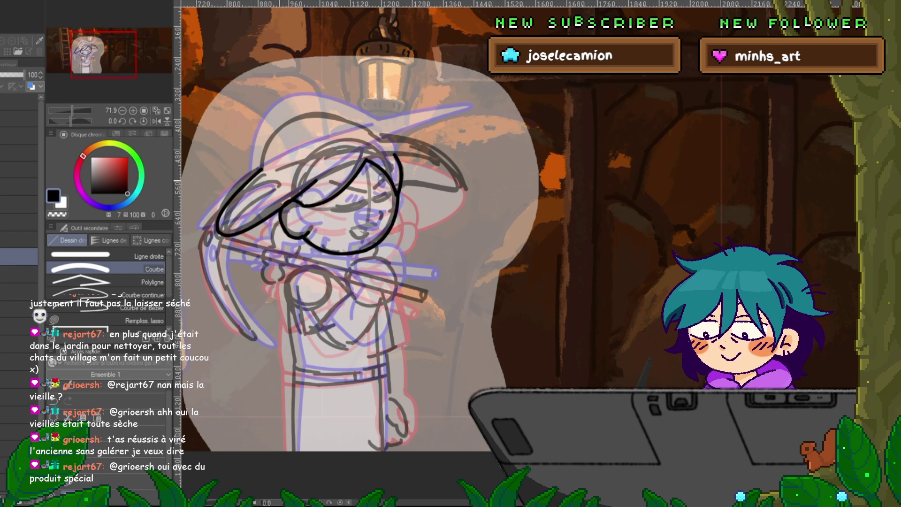
# Ink the upward-bowed curve and the upper and lower arcs of the hat brim out to its tip.
pyautogui.moveTo(329, 235); pyautogui.dragTo(266, 263)
pyautogui.moveTo(255, 209); pyautogui.dragTo(345, 181)
pyautogui.click(291, 185)
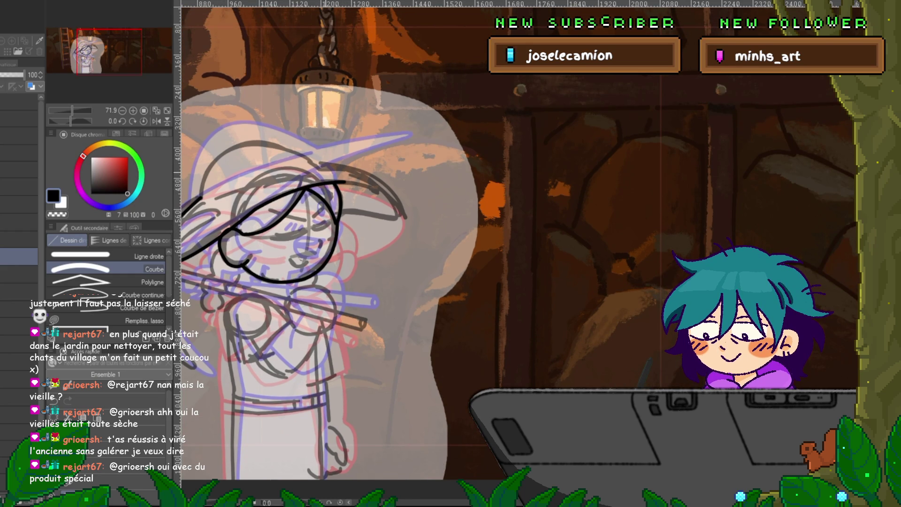
pyautogui.moveTo(388, 199); pyautogui.dragTo(397, 205)
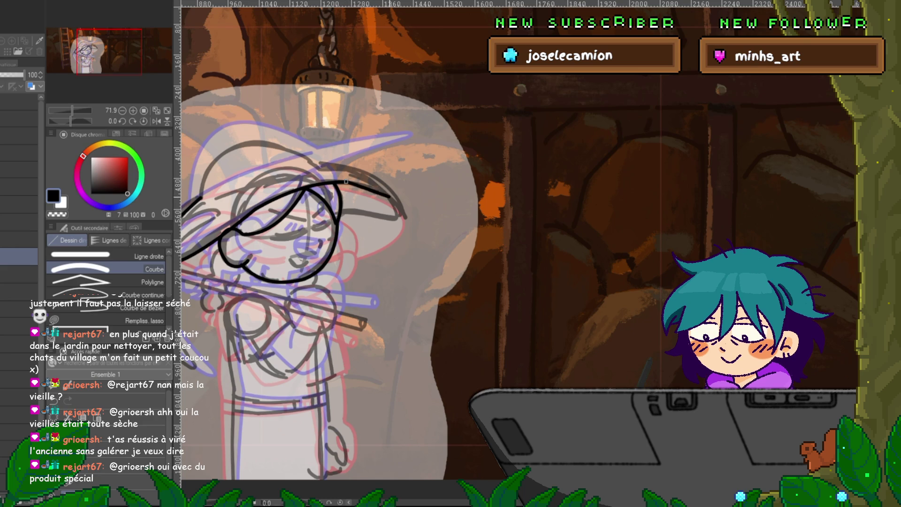
pyautogui.click(376, 185)
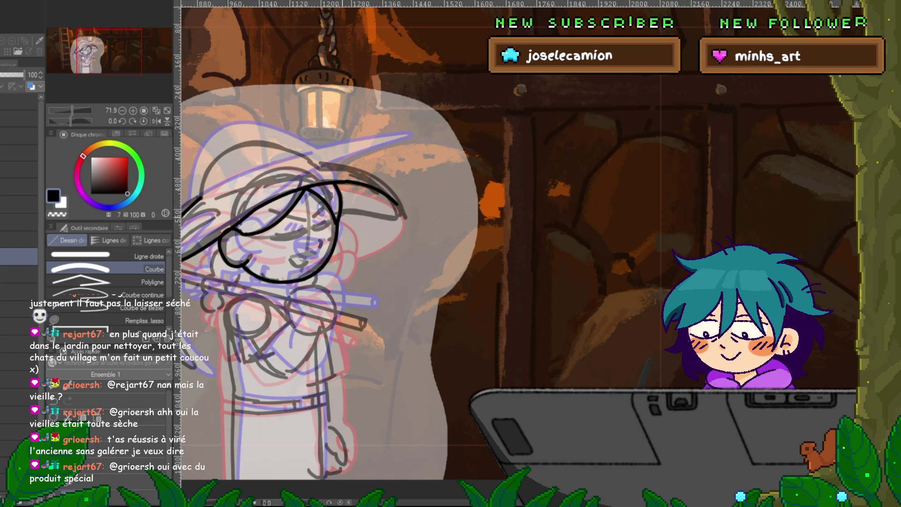
pyautogui.click(371, 206)
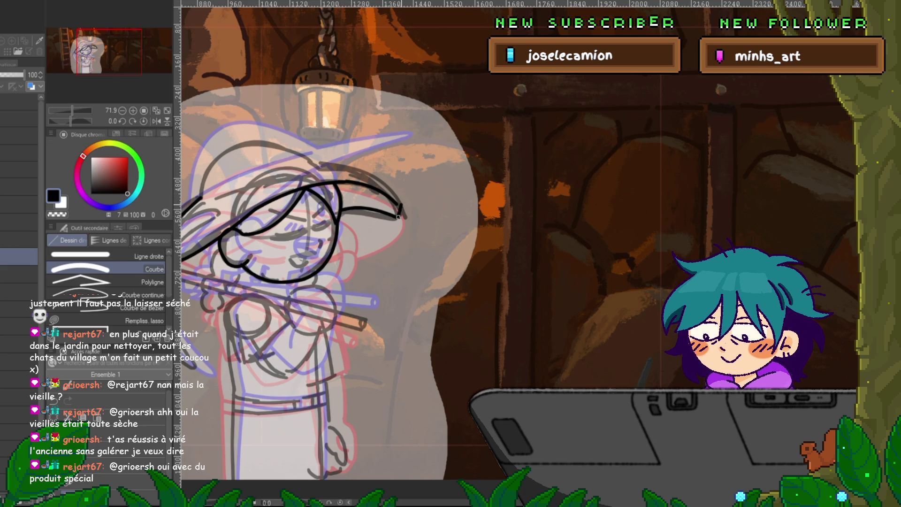
pyautogui.moveTo(399, 205); pyautogui.dragTo(403, 279)
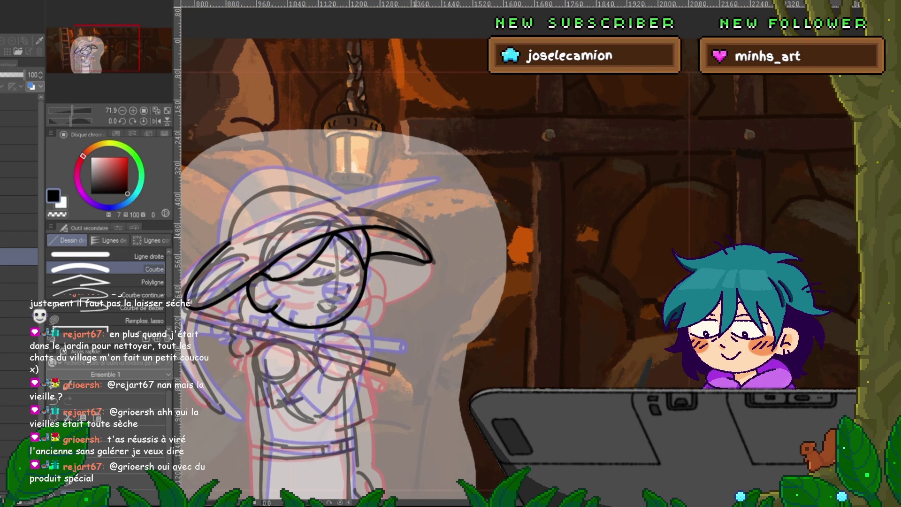
# Ink the brim curve, the arc over the hat, and the hat's left side.
pyautogui.click(418, 239)
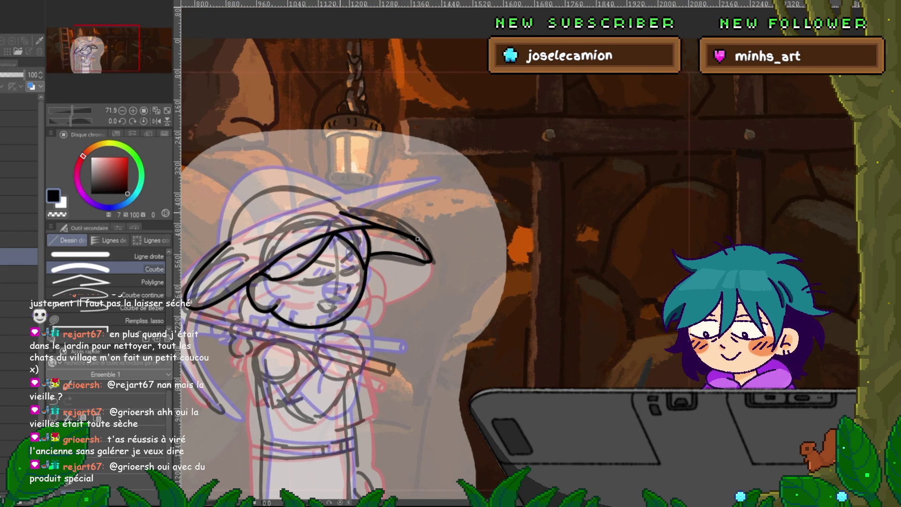
pyautogui.moveTo(417, 239)
pyautogui.mouseDown()
pyautogui.moveTo(256, 192)
pyautogui.moveTo(229, 243)
pyautogui.mouseUp()
pyautogui.click(291, 186)
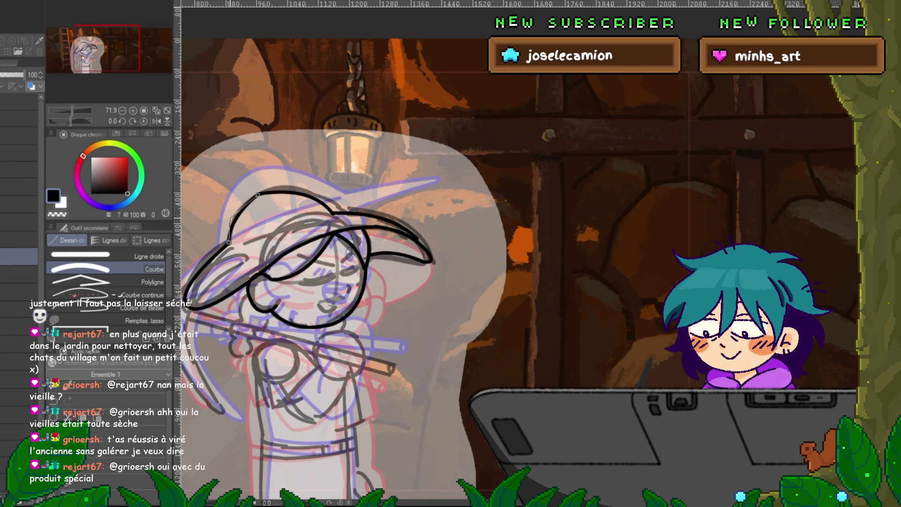
pyautogui.click(232, 214)
pyautogui.moveTo(423, 282); pyautogui.dragTo(495, 230)
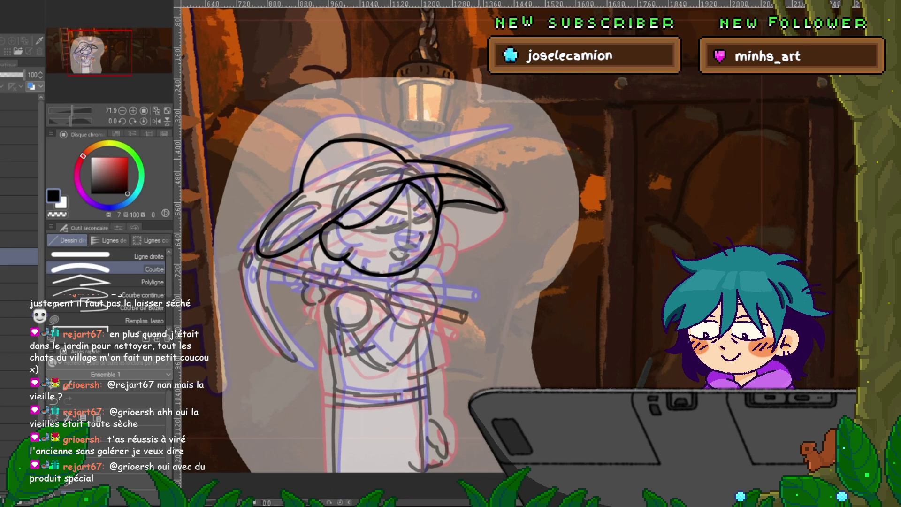
# Draw the hat-top line and nudge its right end point with Correct line's control points.
pyautogui.moveTo(308, 192); pyautogui.dragTo(407, 164)
pyautogui.click(356, 177)
pyautogui.press('y')
pyautogui.moveTo(394, 165); pyautogui.dragTo(393, 164)
pyautogui.click(305, 159)
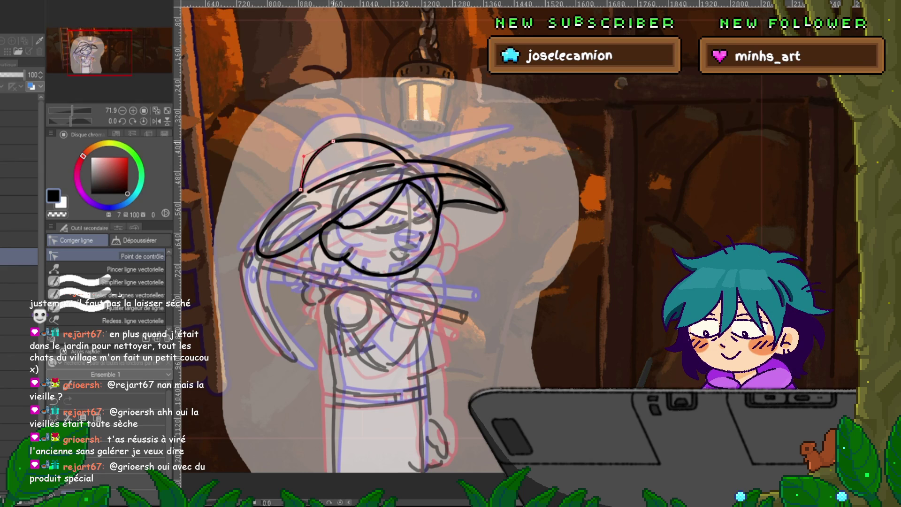